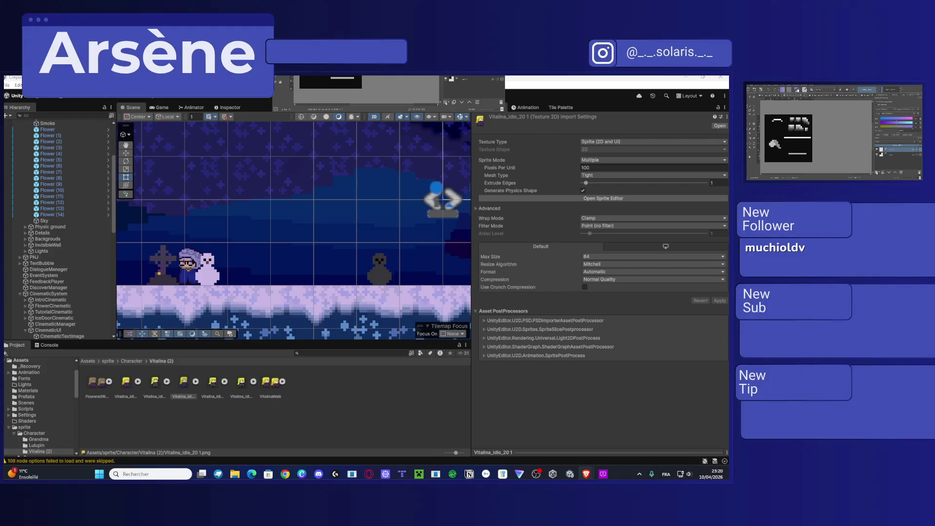
# Step: Test a purple fill on the Krita canvas, undo it, and bring the mirrored iPad app forward
pyautogui.click(466, 83)
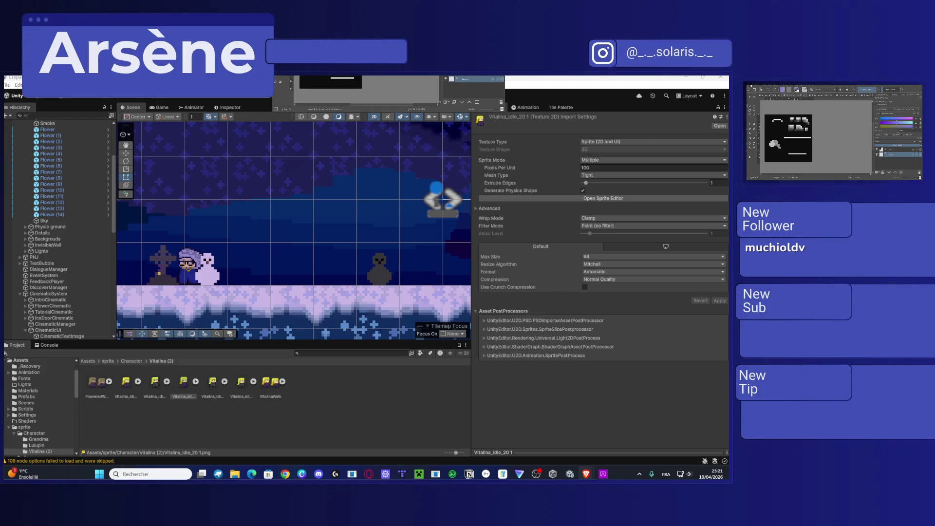
pyautogui.click(754, 87)
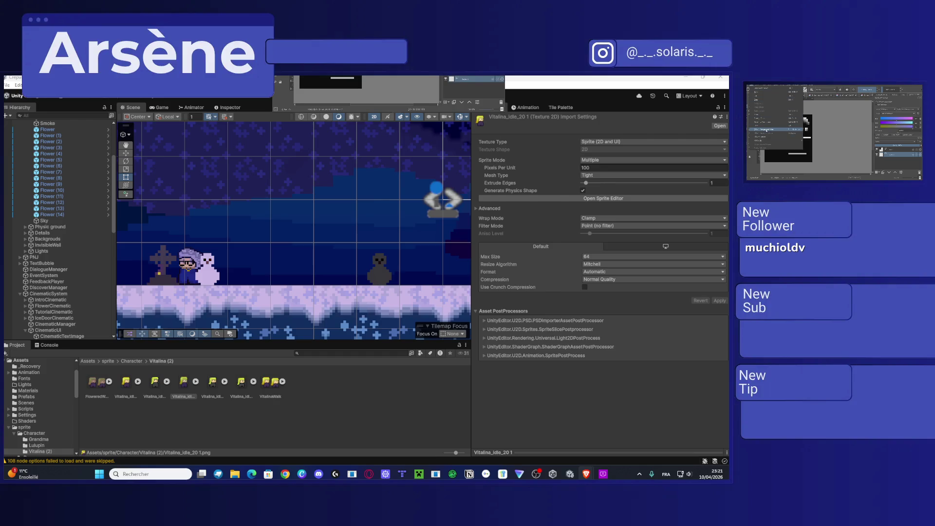
pyautogui.click(767, 129)
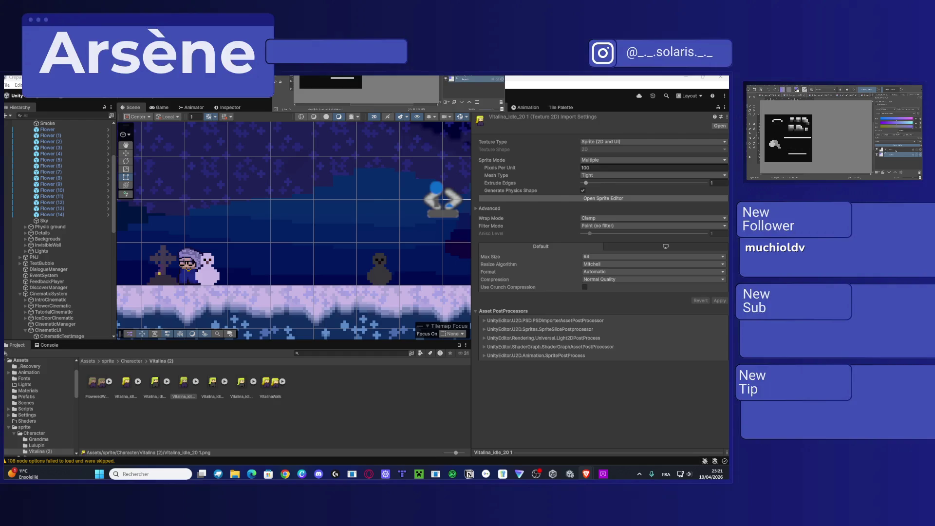
pyautogui.hotkey('shift', 'BackSpace')
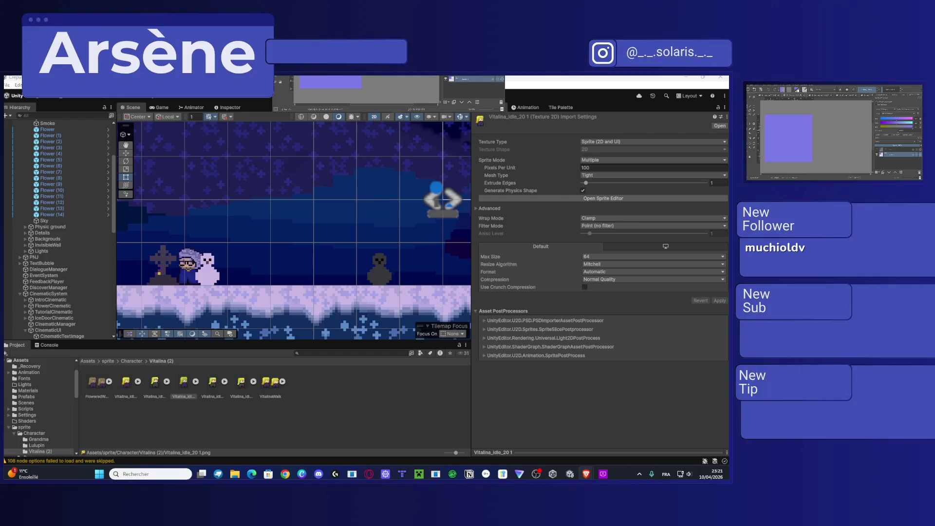
pyautogui.hotkey('ctrl', 'z')
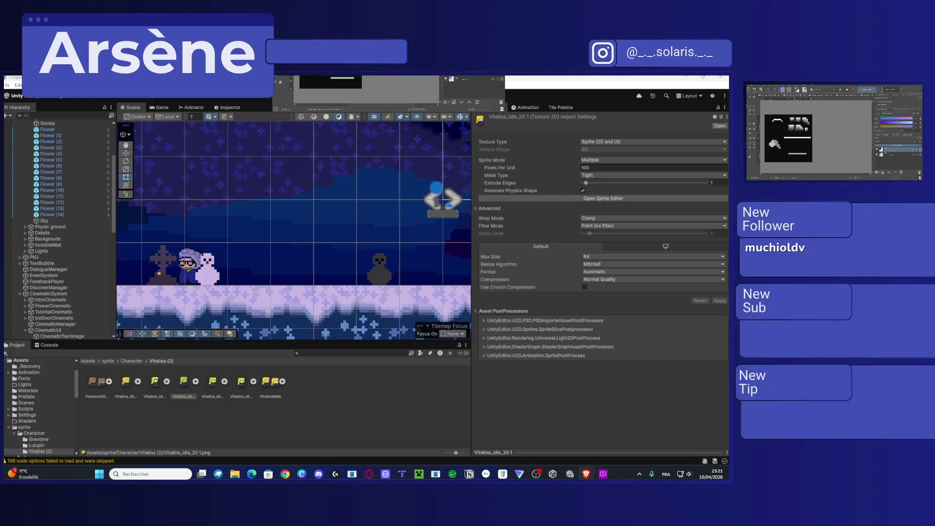
pyautogui.click(604, 475)
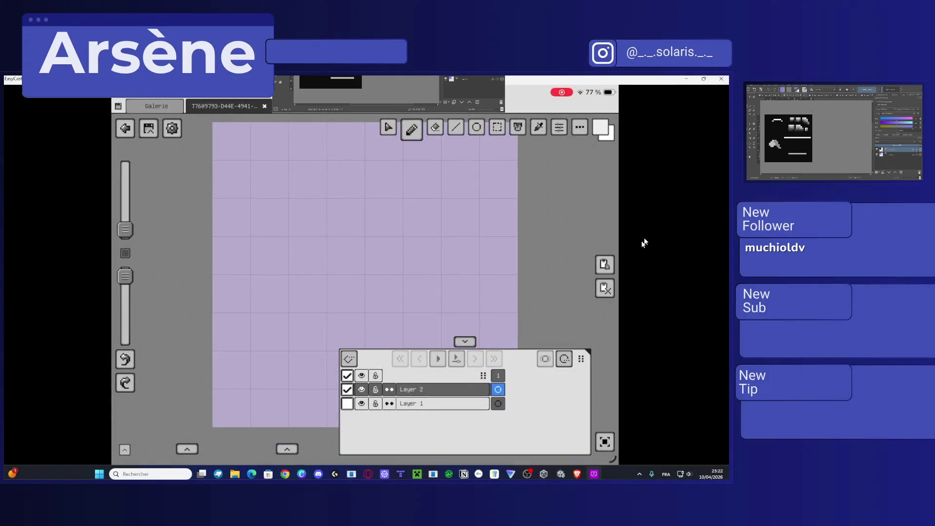
# Step: Back in Unity, pan and zoom the Scene view onto the glowing purple crystal
pyautogui.click(586, 474)
pyautogui.press('Right')
pyautogui.press('Right')
pyautogui.press('Right')
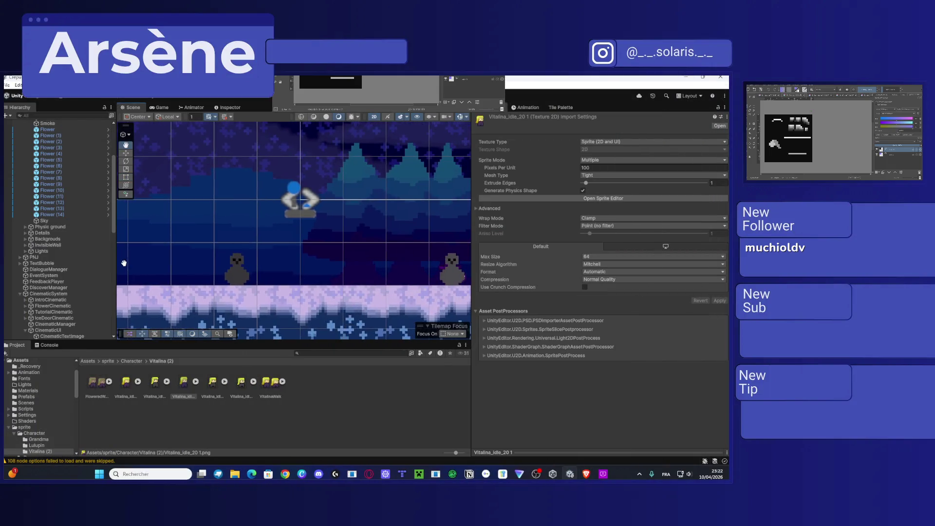
pyautogui.press('Right')
pyautogui.press('Right')
pyautogui.press('Right')
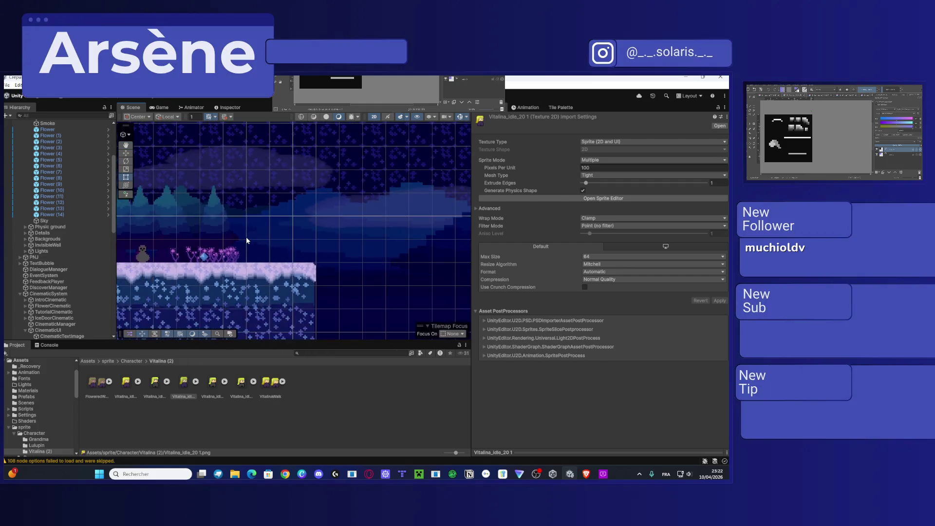
pyautogui.press('Right')
pyautogui.press('Right')
pyautogui.press('Right')
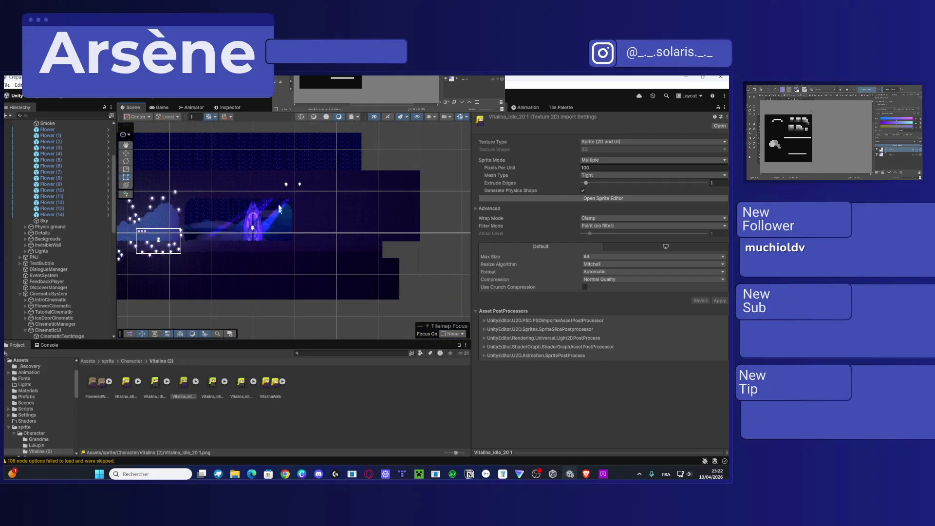
pyautogui.scroll(5, 242, 244)
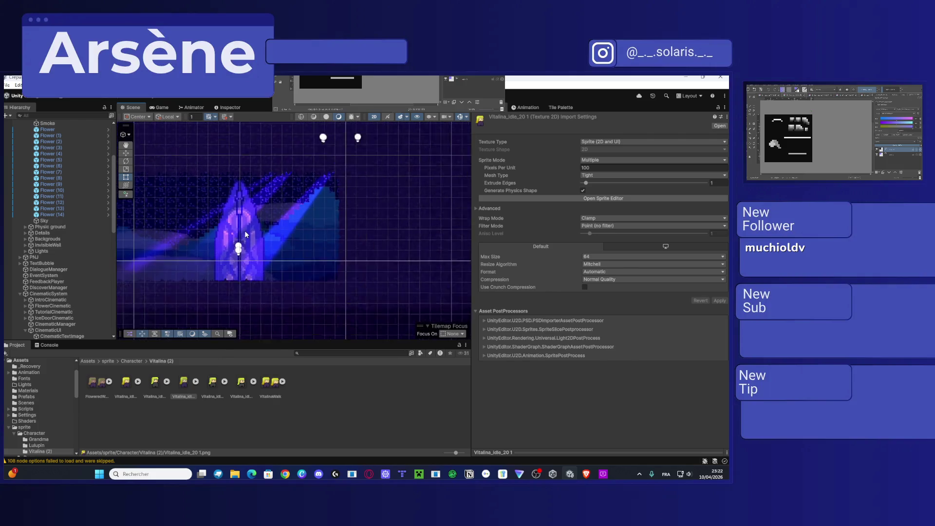
pyautogui.scroll(3, 266, 242)
pyautogui.scroll(2, 272, 238)
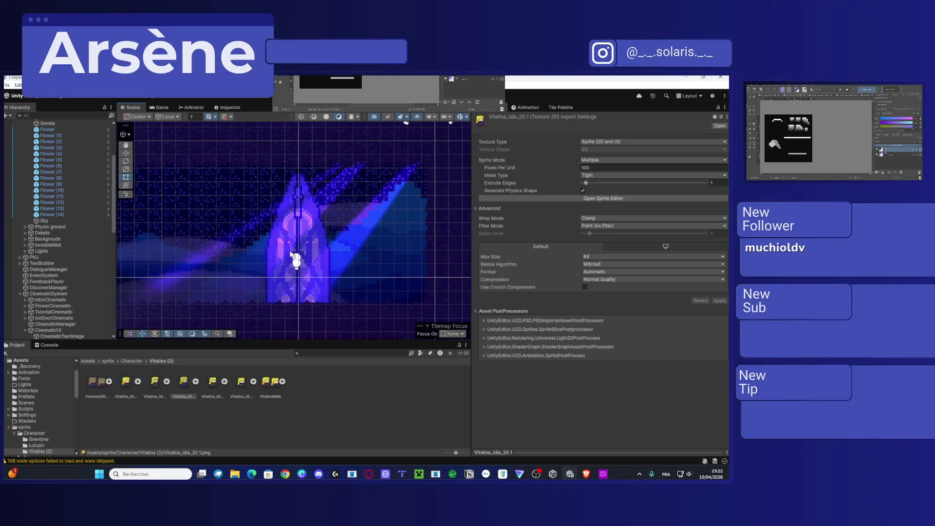
pyautogui.scroll(-5, 297, 257)
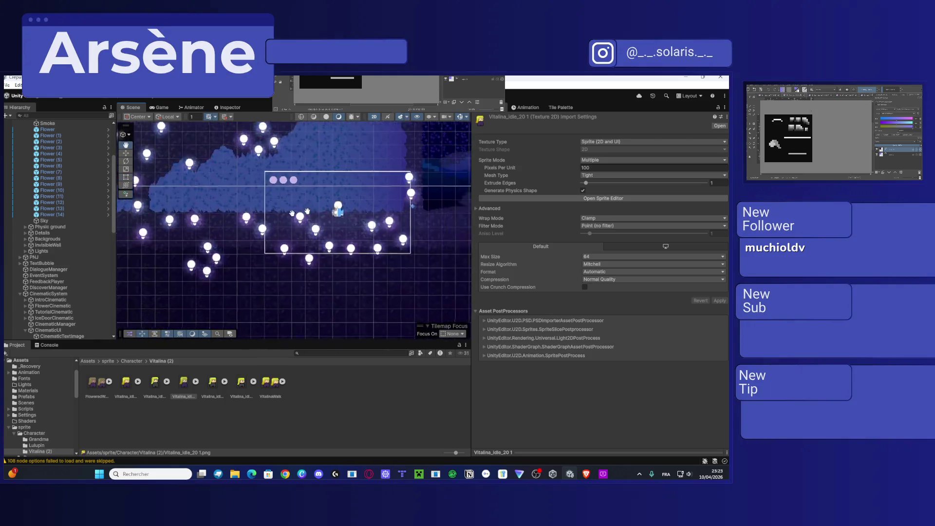
pyautogui.scroll(5, 323, 227)
pyautogui.scroll(-1, 241, 225)
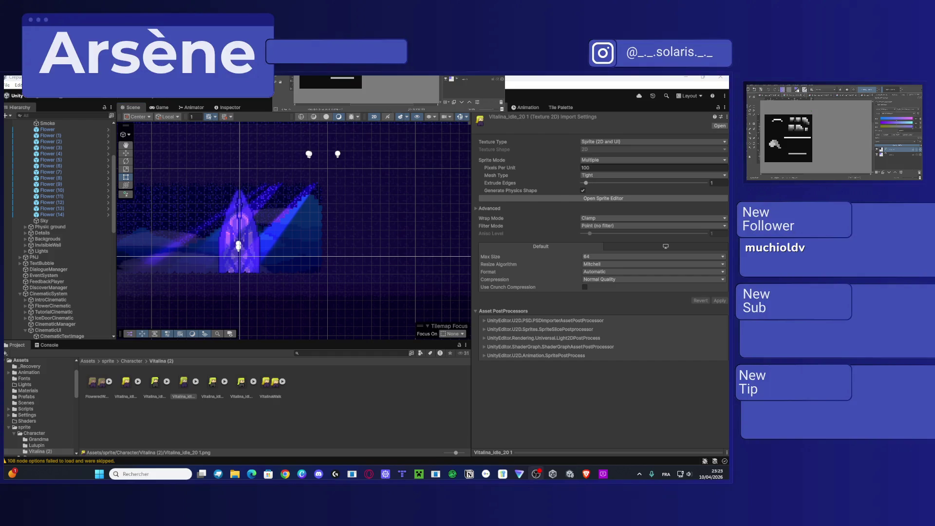
# Step: Open the Twitch creator dashboard, then move it to the other monitor and out of view
pyautogui.click(285, 474)
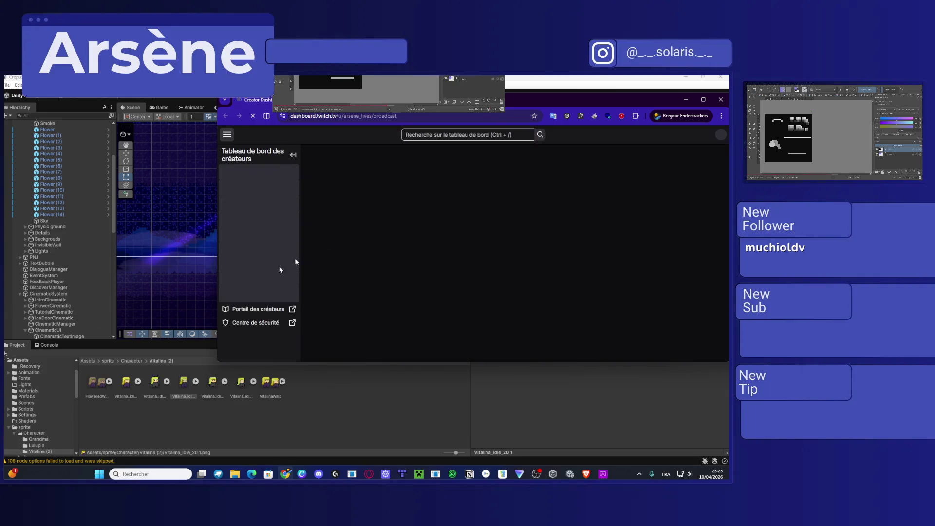
pyautogui.press('super+shift+Right')
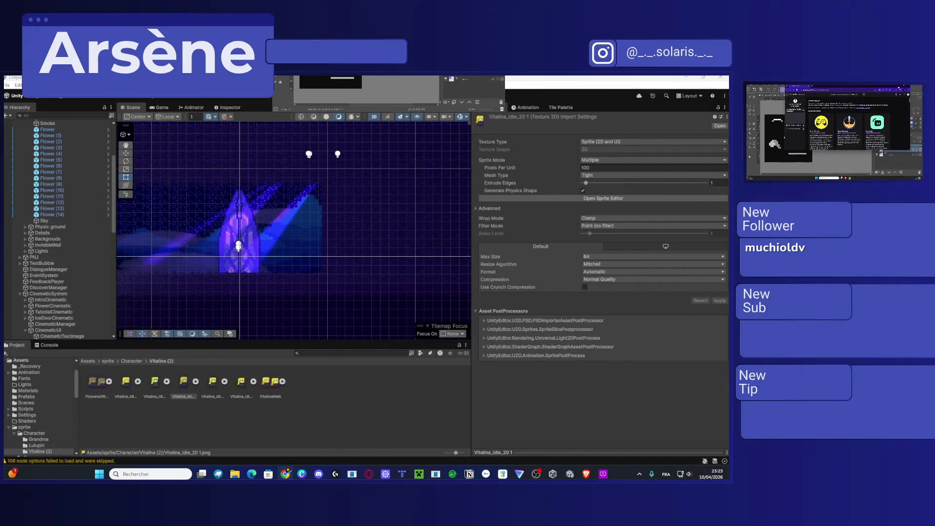
pyautogui.press('super+Down')
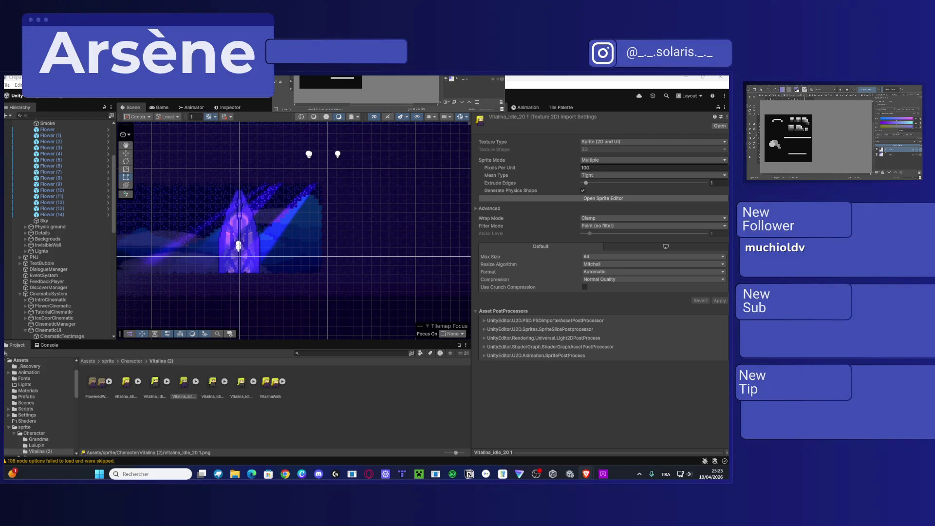
# Step: Show the VitalinaWalk asset in File Explorer, then bring the mirrored drawing app back up
pyautogui.click(604, 474)
pyautogui.click(598, 474)
pyautogui.rightClick(263, 386)
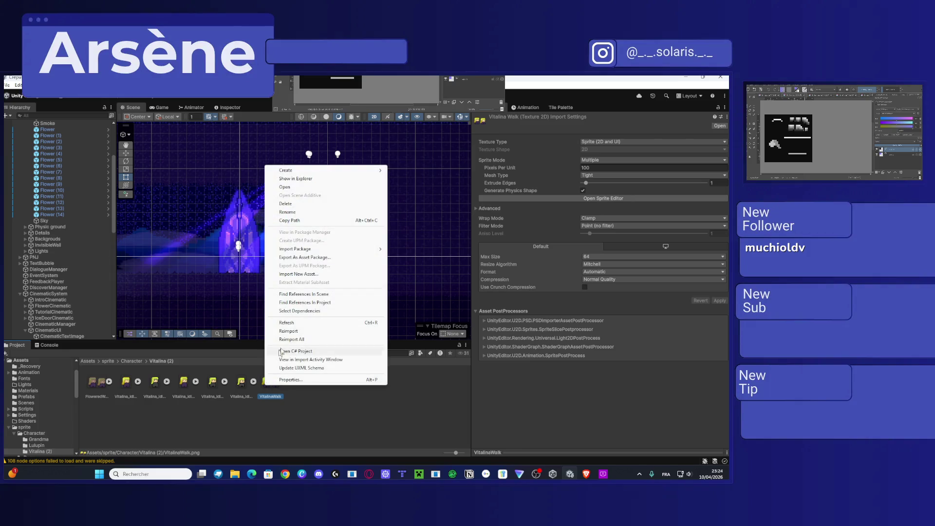
pyautogui.click(309, 179)
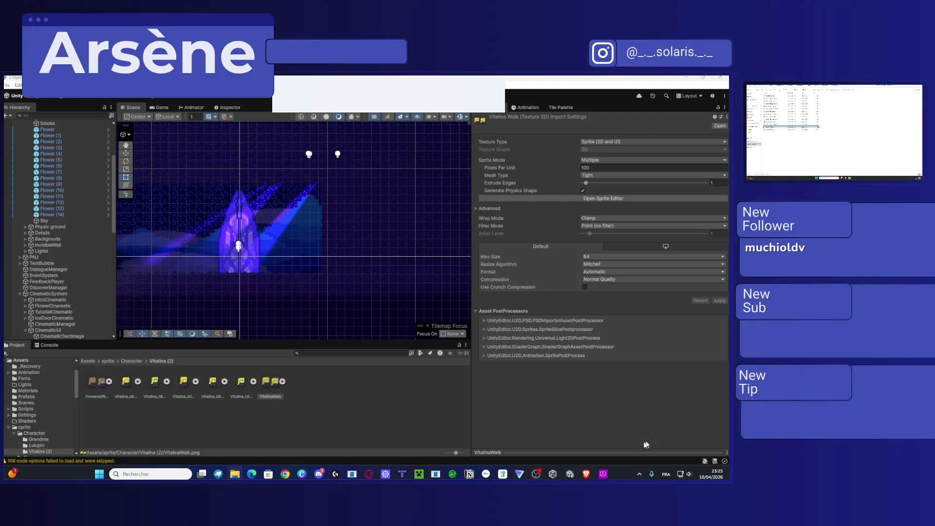
pyautogui.click(602, 477)
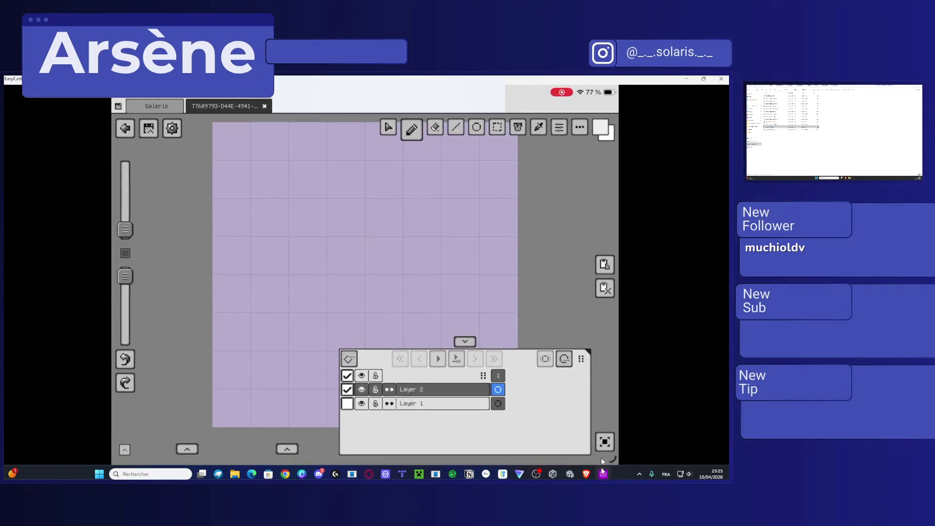
# Step: Restore and re-maximise the EasyCast mirroring window, then make it fullscreen with F11
pyautogui.click(704, 79)
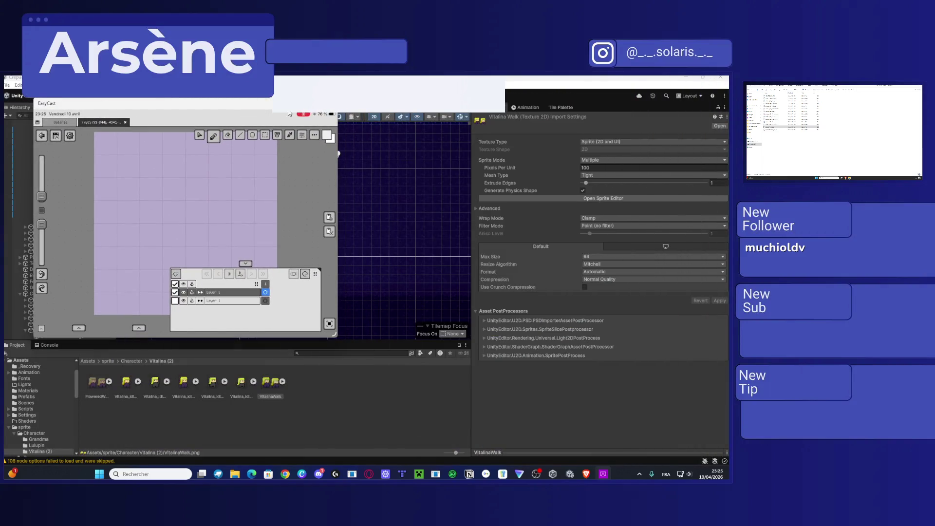
pyautogui.click(322, 103)
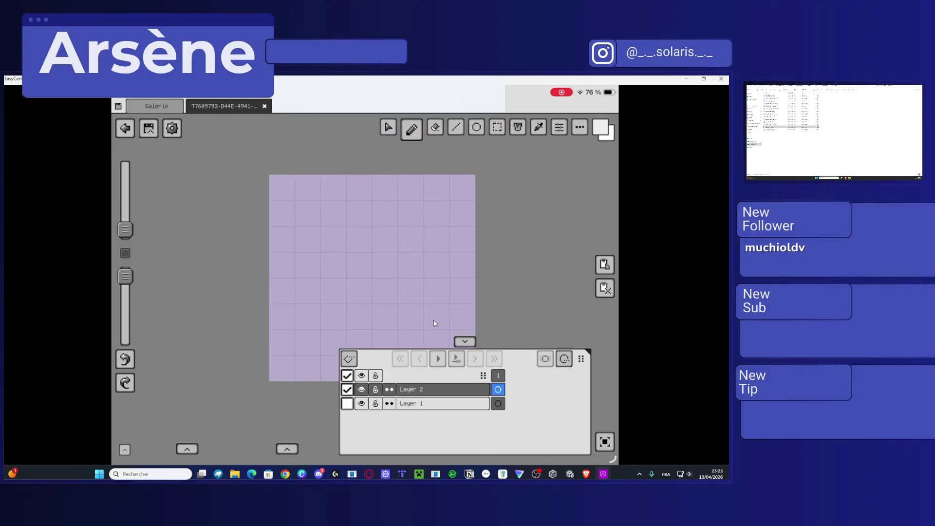
pyautogui.press('F11')
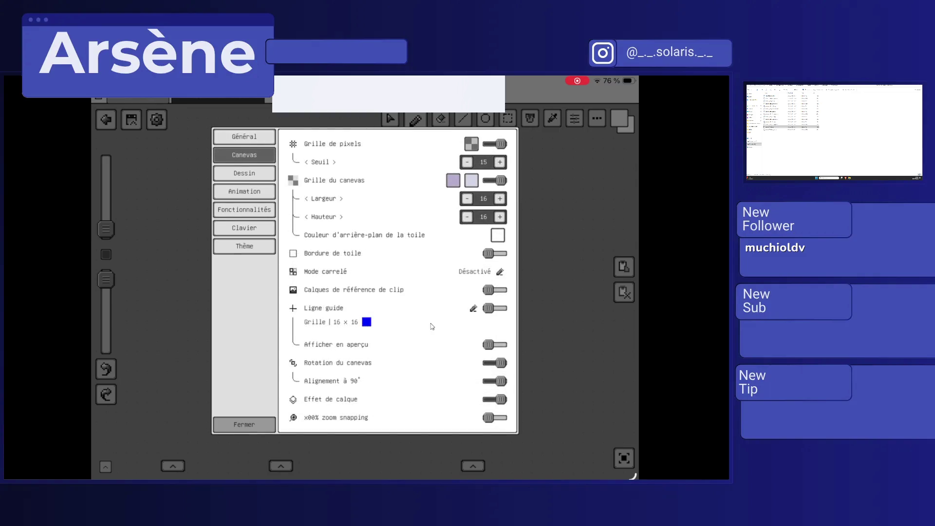
# Step: Enter 16 for canvas width and height, which then reset back to 8 × 8
pyautogui.scroll(-5, 431, 326)
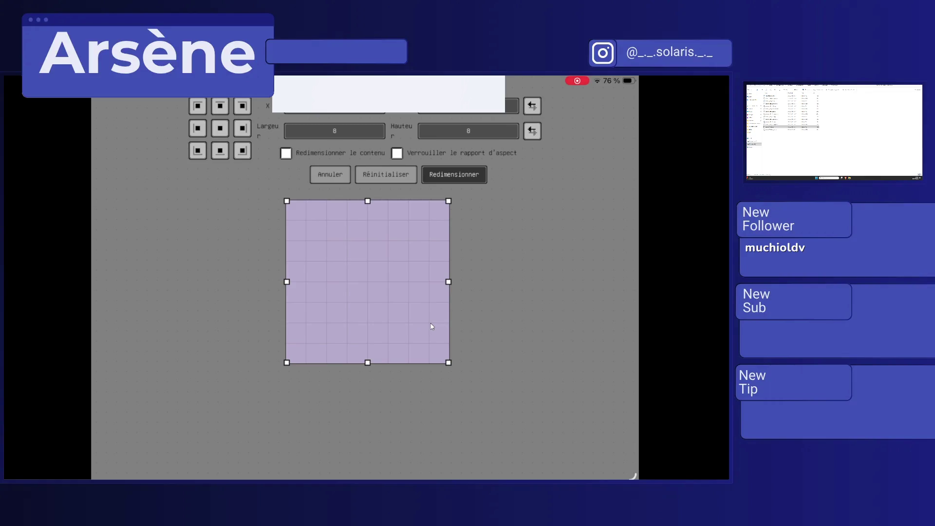
pyautogui.moveTo(344, 133); pyautogui.dragTo(375, 137)
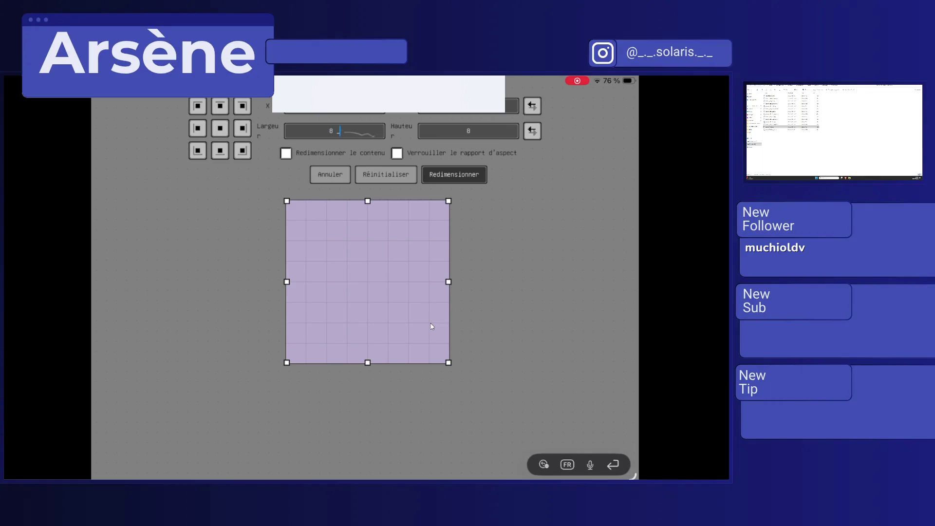
pyautogui.click(336, 130)
pyautogui.click(605, 328)
pyautogui.write('16')
pyautogui.click(468, 131)
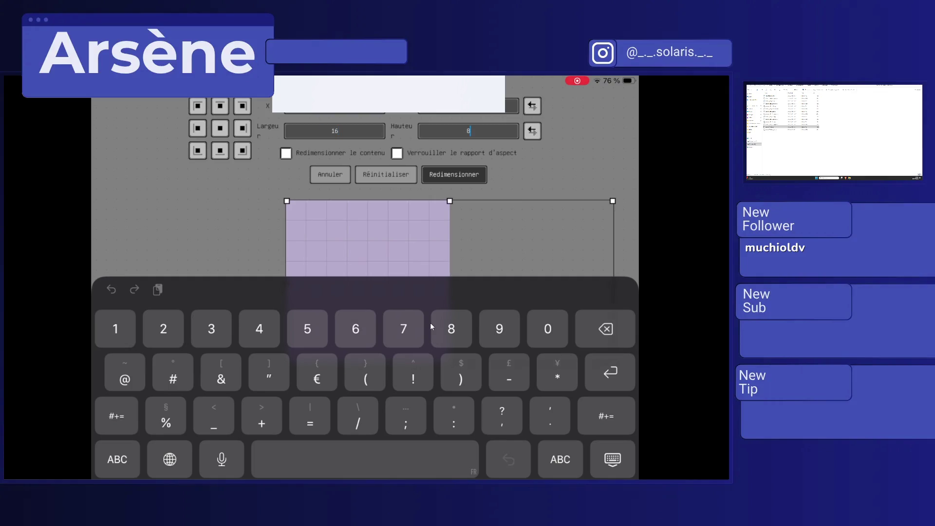
pyautogui.press('BackSpace')
pyautogui.write('16')
pyautogui.press('Return')
pyautogui.click(386, 174)
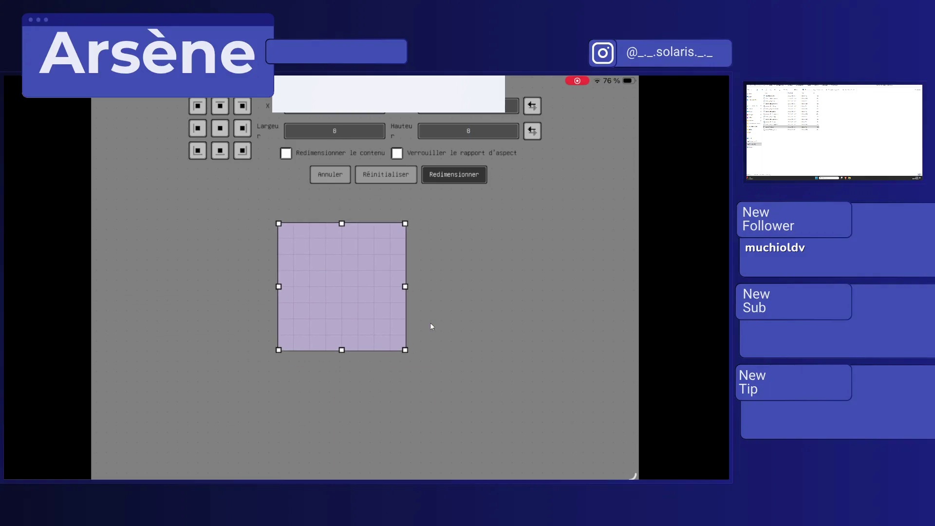
# Step: Re-enter a canvas height of 16 and a width of 16
pyautogui.click(469, 130)
pyautogui.write('-')
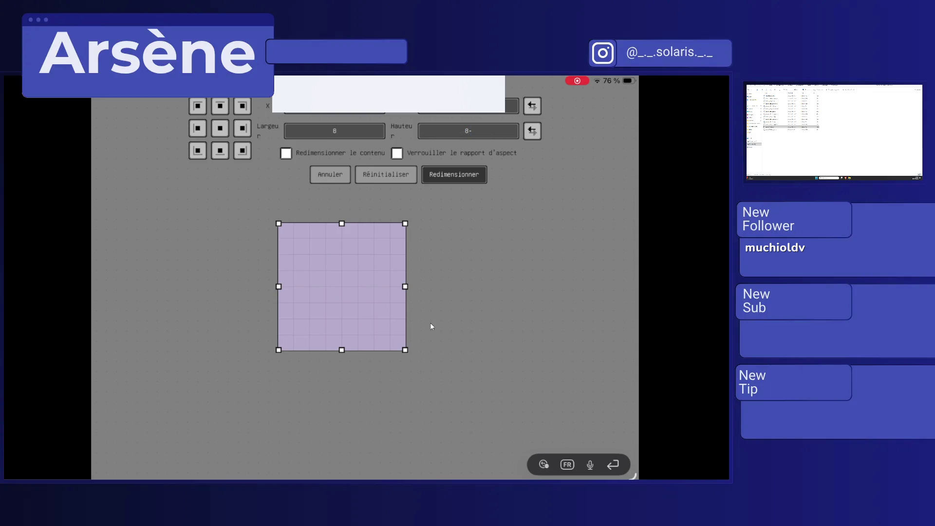
pyautogui.press('BackSpace')
pyautogui.write('16')
pyautogui.press('Return')
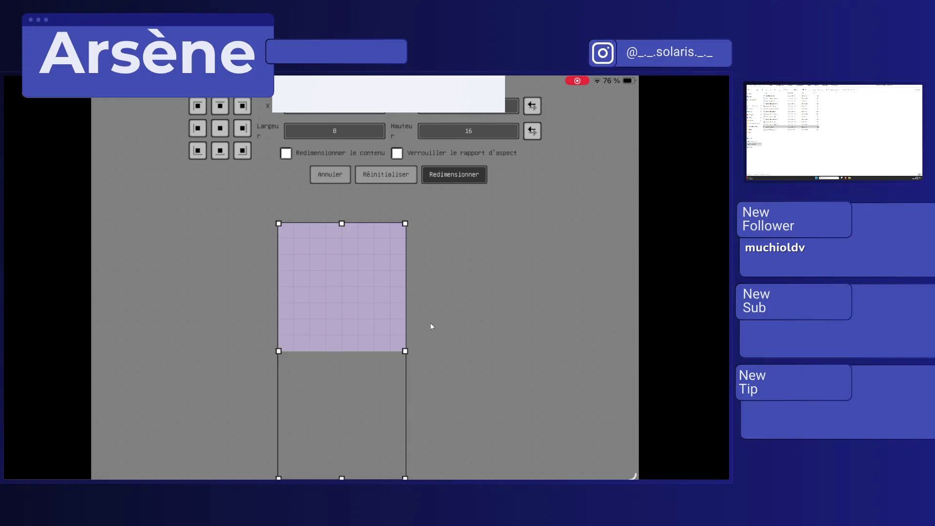
pyautogui.click(334, 131)
pyautogui.press('BackSpace')
pyautogui.write('1')
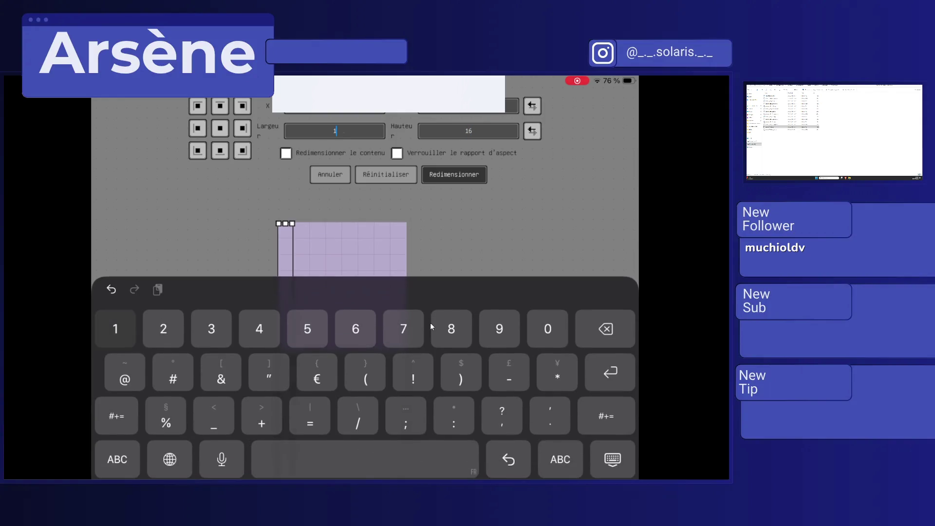
pyautogui.write('6')
pyautogui.press('Return')
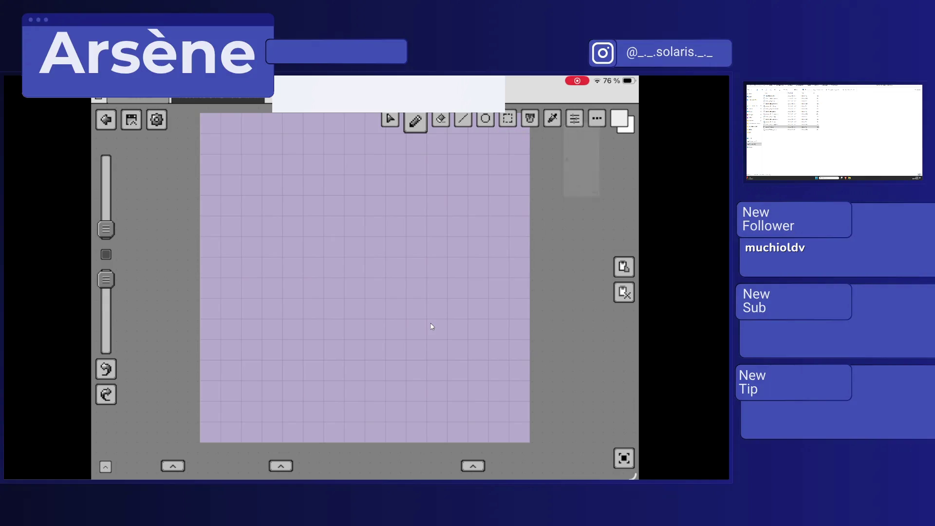
pyautogui.hotkey('ctrl', 'v')
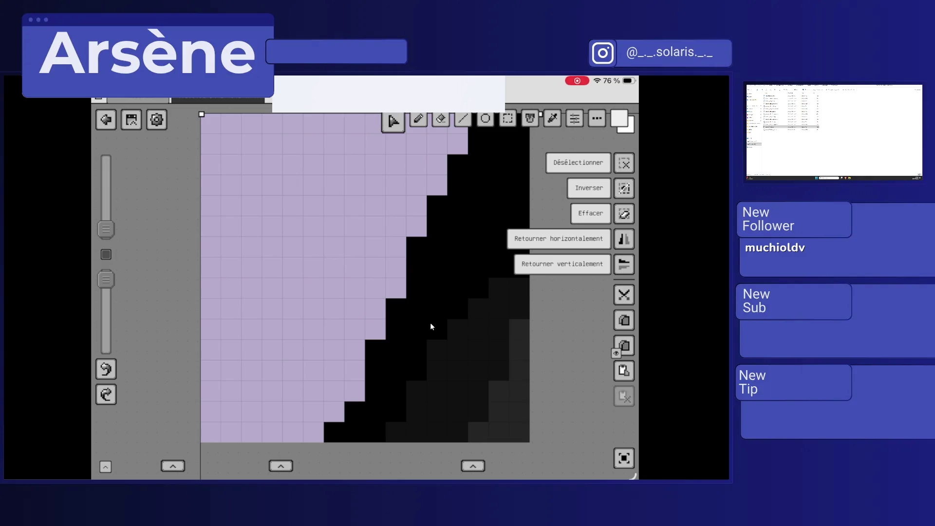
pyautogui.hotkey('ctrl', '-')
pyautogui.press('e')
pyautogui.hotkey('ctrl', 'z')
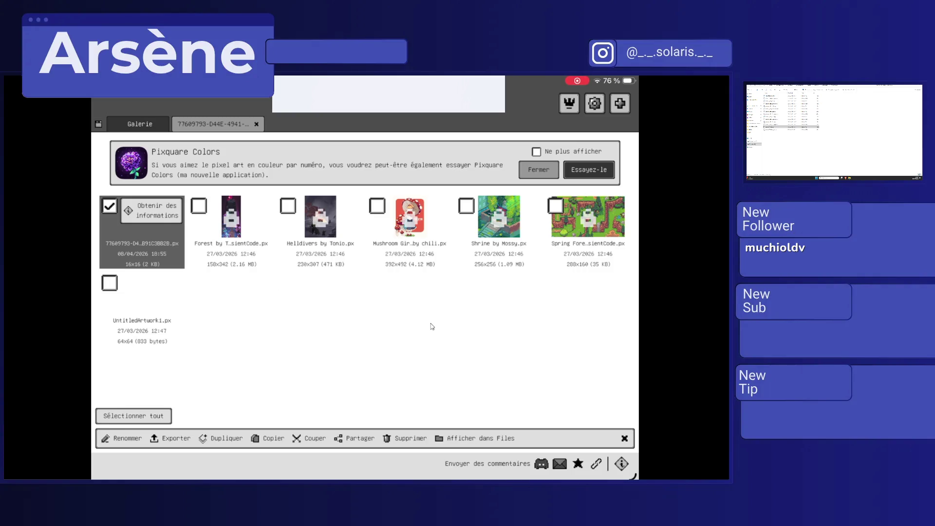
# Step: Close the open 16x16 drawing and start deleting it from the gallery
pyautogui.hotkey('ctrl', 'w')
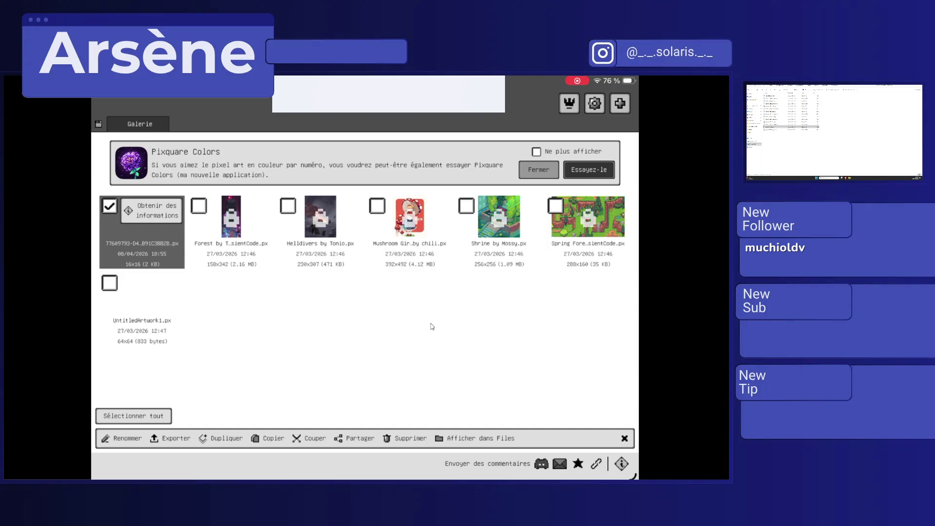
pyautogui.press('Delete')
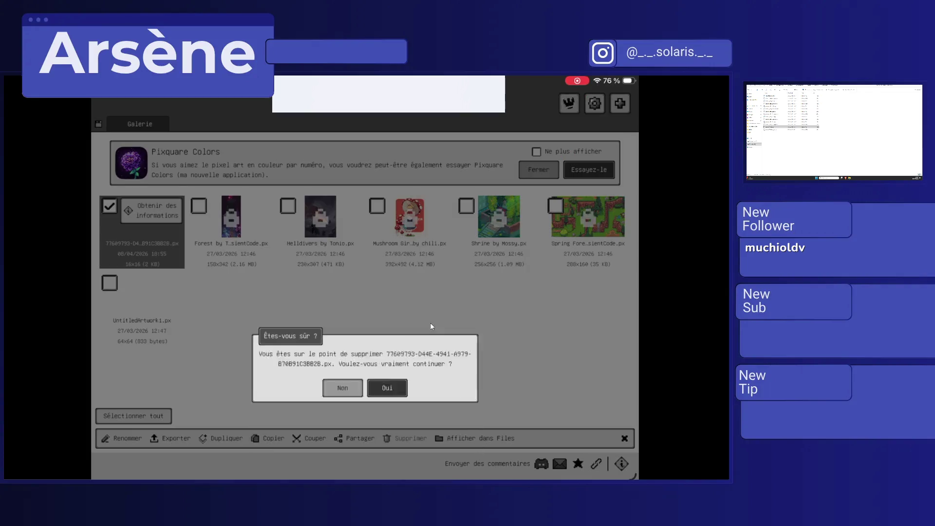
# Step: Confirm deleting the 16x16 file, then select and delete UntitledArtwork1 as well
pyautogui.press('Return')
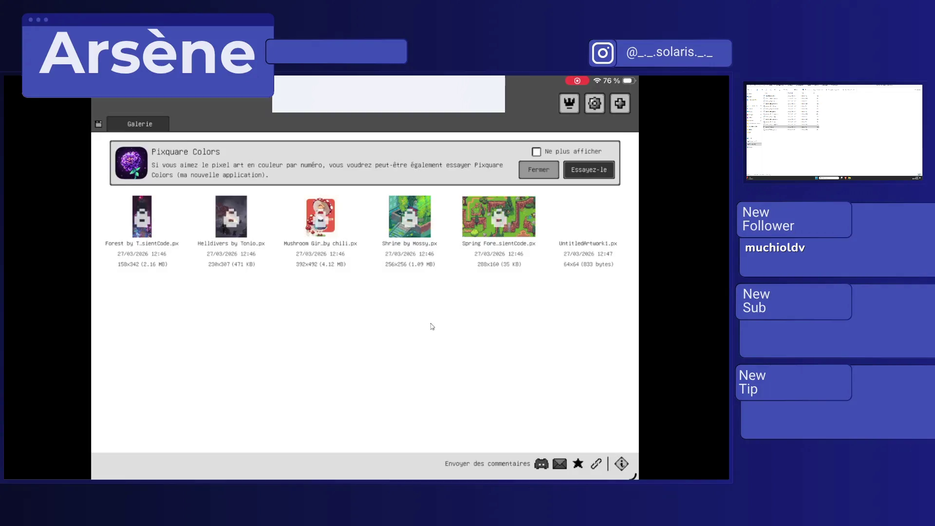
pyautogui.rightClick(588, 220)
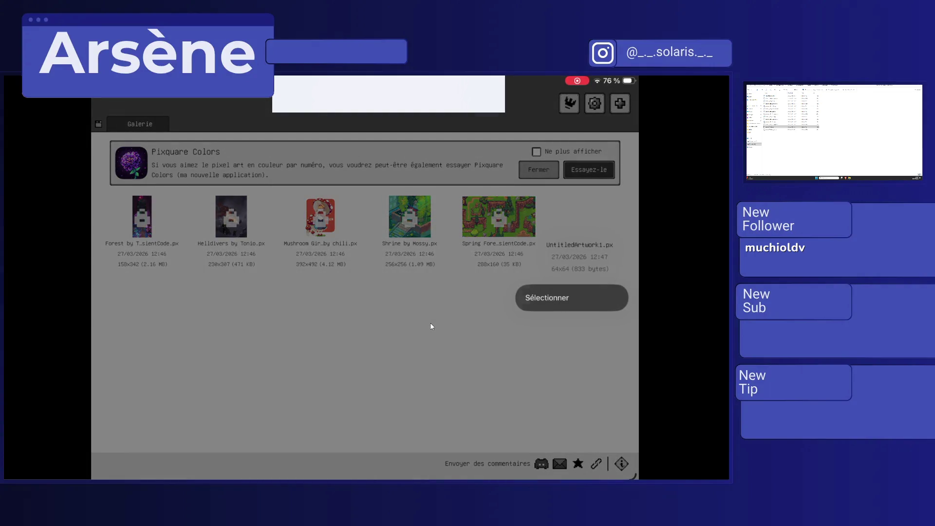
pyautogui.click(547, 298)
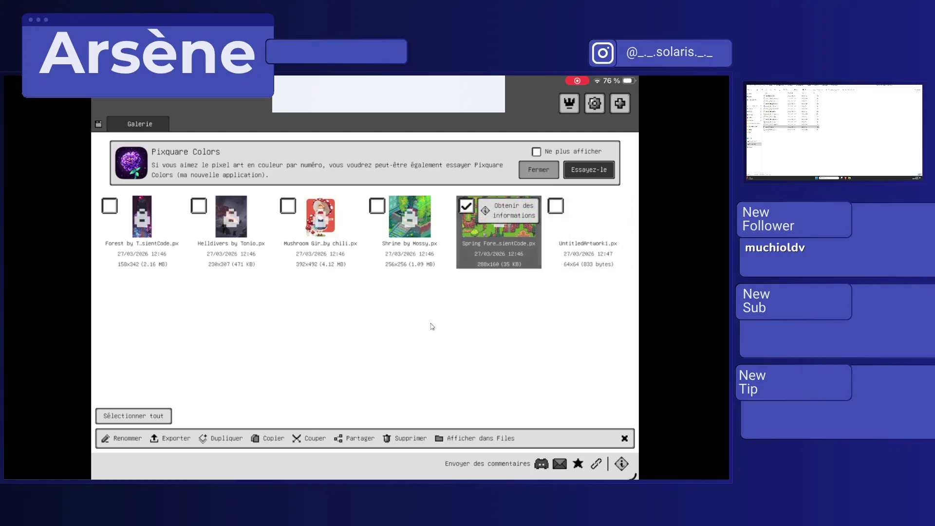
pyautogui.press('Delete')
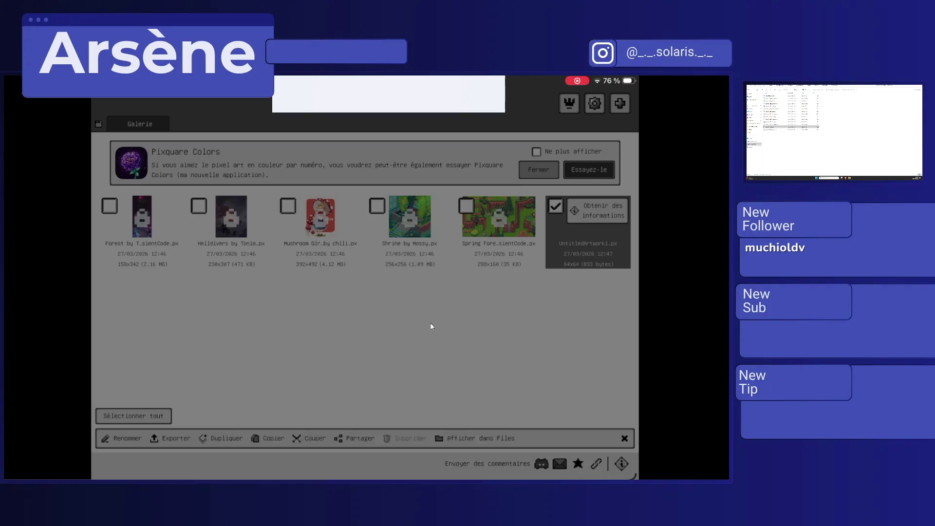
pyautogui.press('Return')
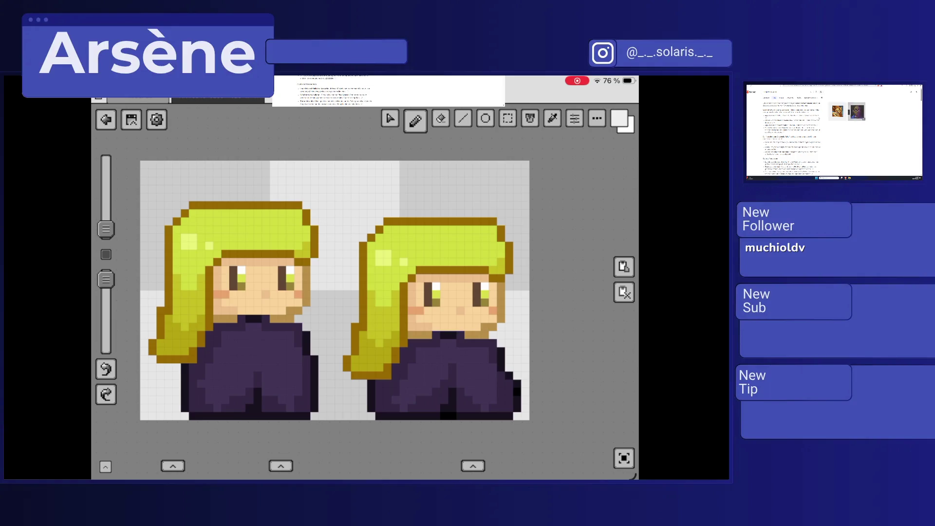
# Step: Open the App Store via Spotlight and search for Aseprite
pyautogui.write('app')
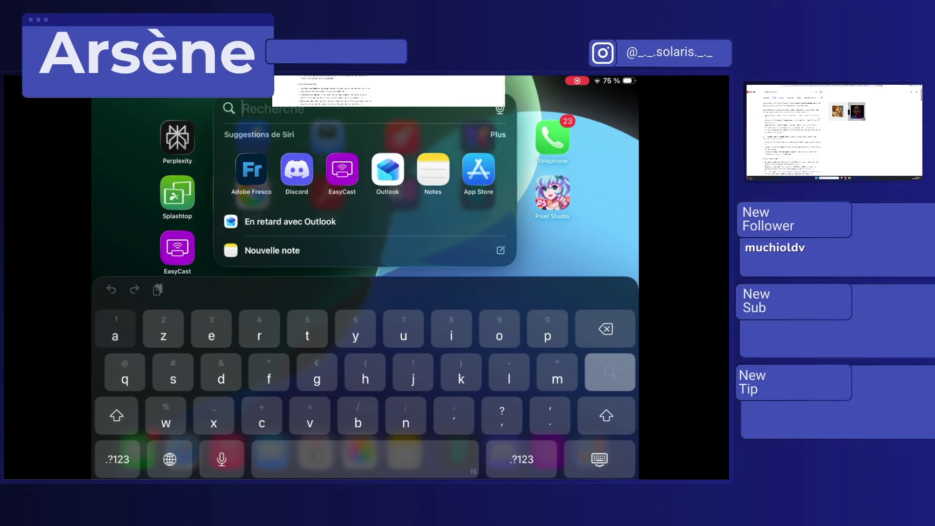
pyautogui.write(' store')
pyautogui.press('Return')
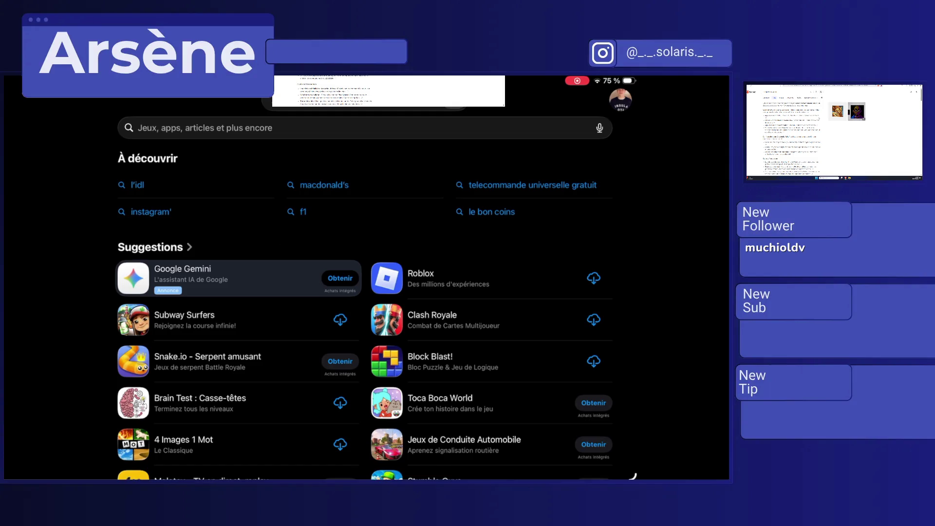
pyautogui.click(366, 127)
pyautogui.write('Asepri')
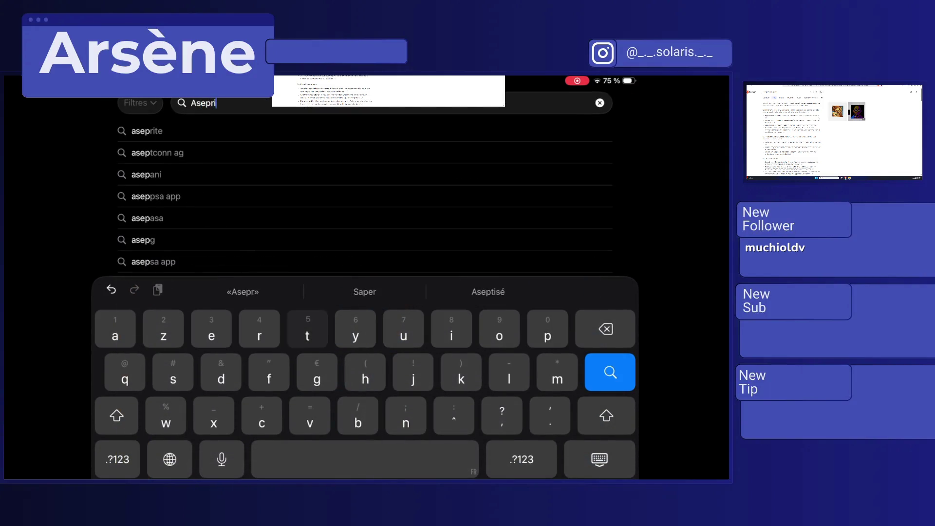
pyautogui.write('te')
pyautogui.press('Return')
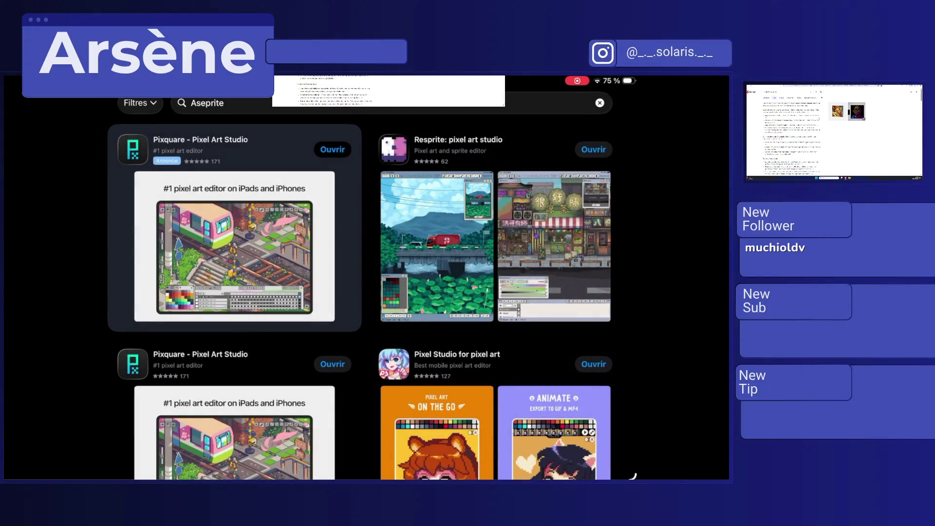
# Step: Scroll through the Aseprite results to browse pixel-art editors like Pixquare and Resprite
pyautogui.scroll(-2, 372, 290)
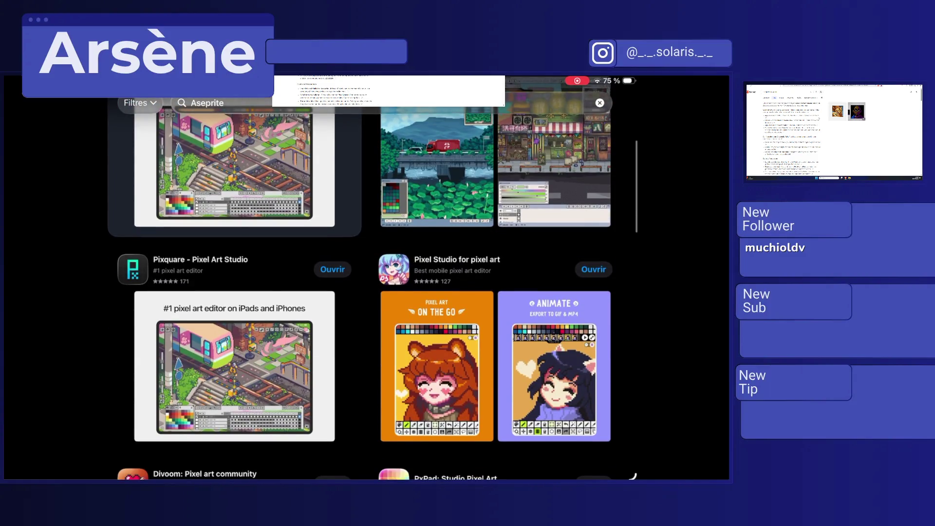
pyautogui.scroll(-5, 364, 289)
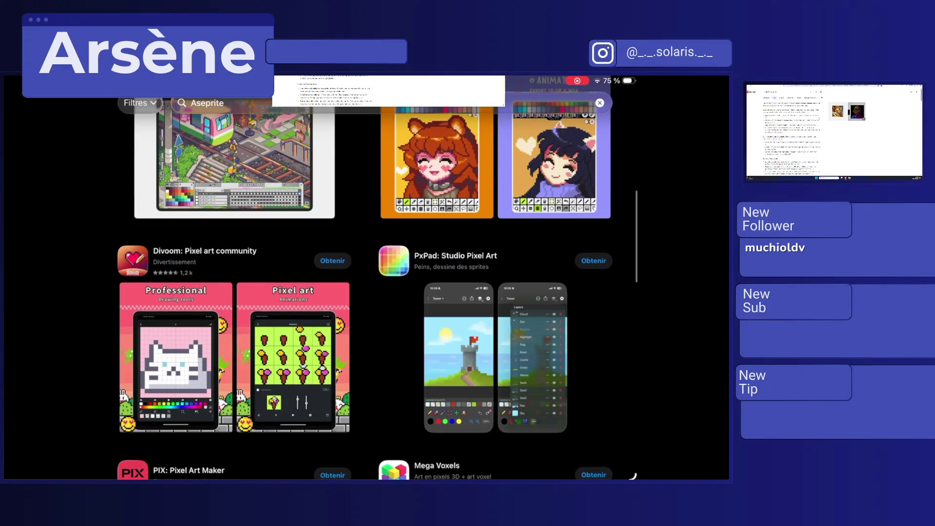
pyautogui.scroll(-6, 365, 281)
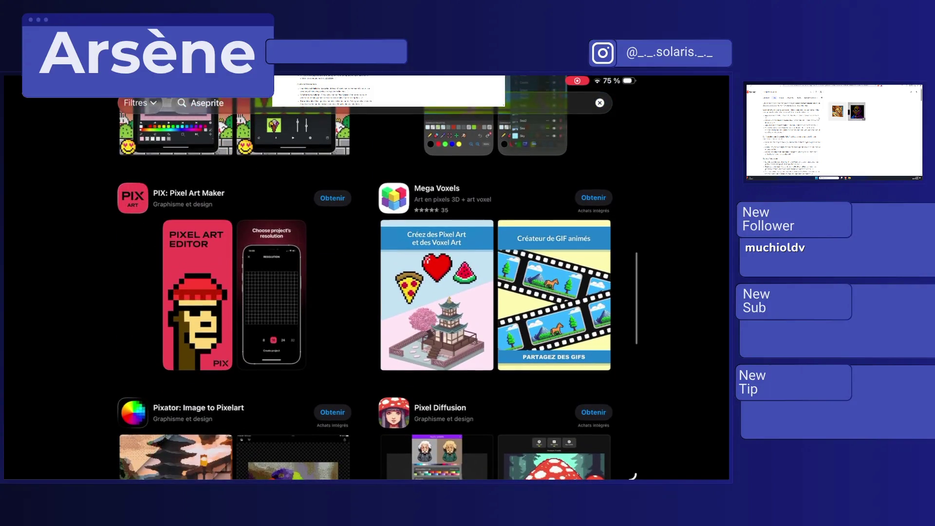
pyautogui.scroll(-5, 366, 278)
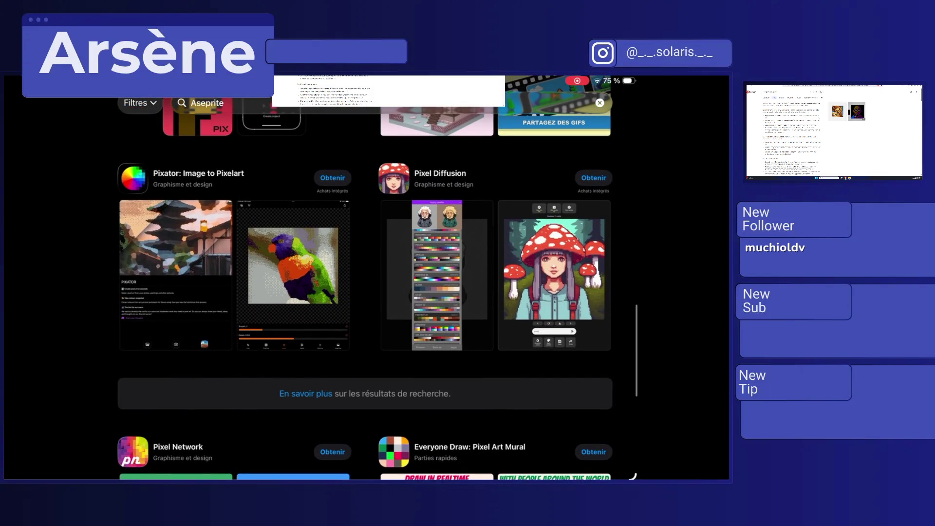
pyautogui.scroll(-5, 365, 277)
pyautogui.scroll(2, 365, 278)
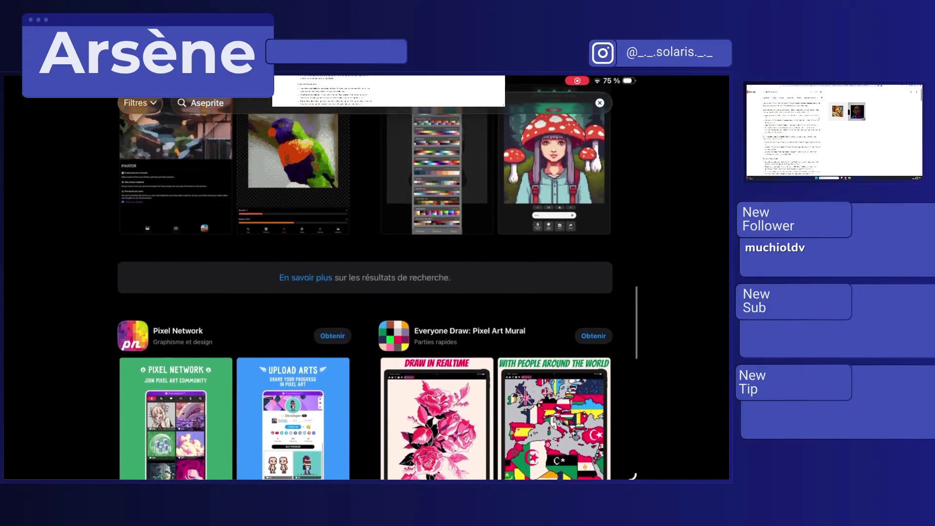
pyautogui.scroll(-3, 365, 278)
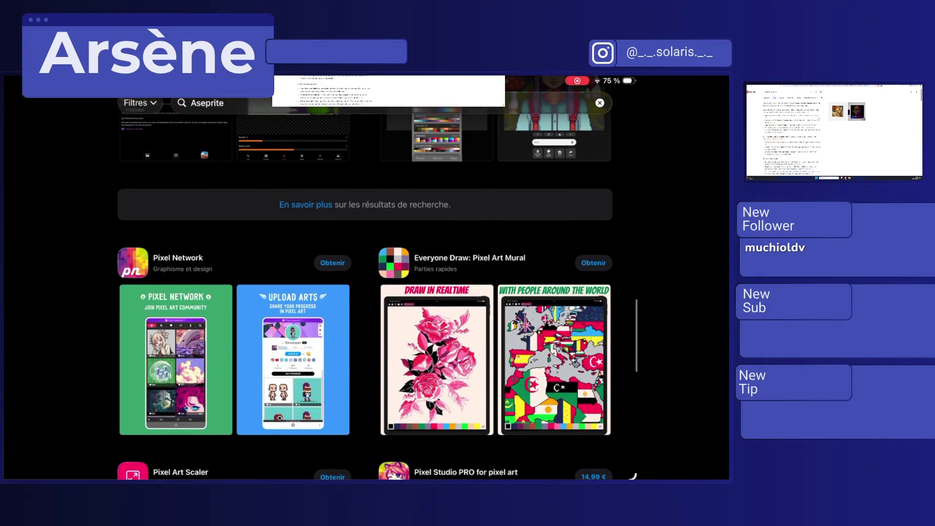
pyautogui.scroll(-5, 365, 277)
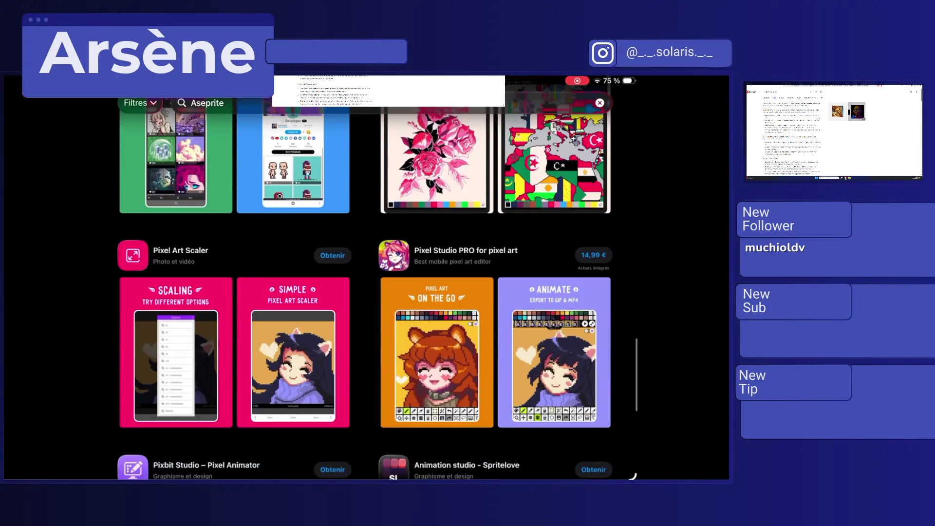
pyautogui.scroll(1, 365, 278)
pyautogui.scroll(3, 366, 277)
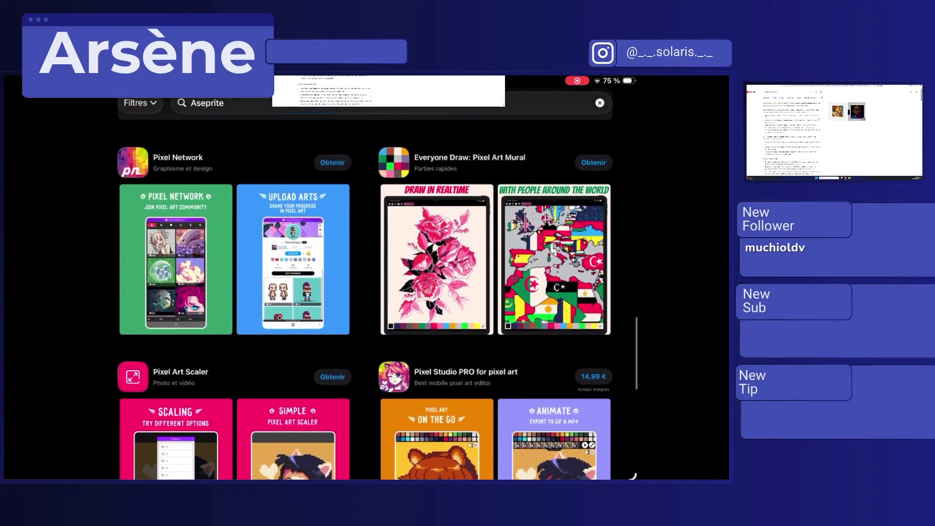
pyautogui.scroll(-2, 366, 278)
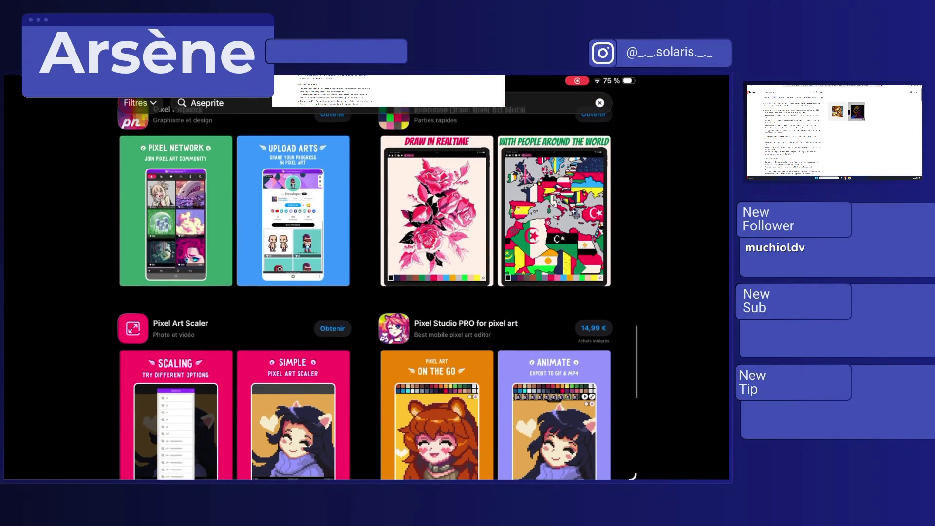
pyautogui.scroll(-2, 365, 278)
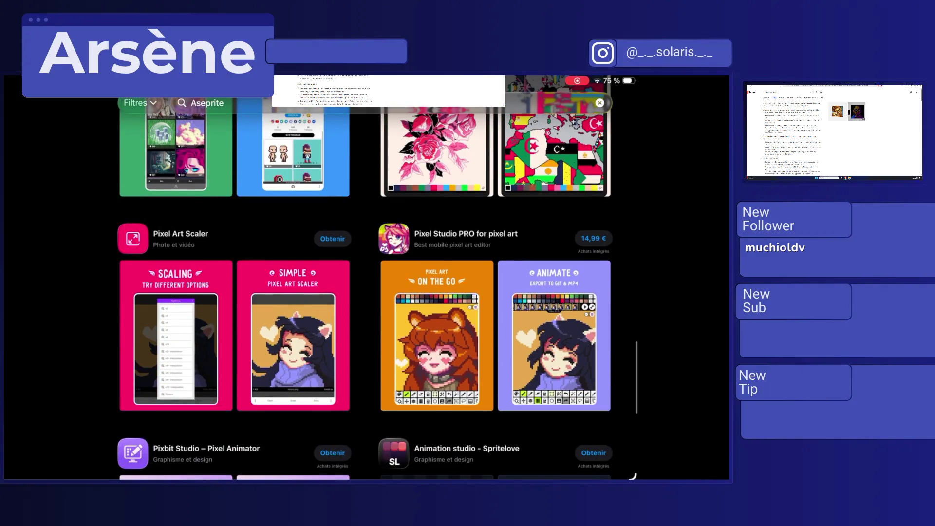
pyautogui.scroll(-5, 365, 277)
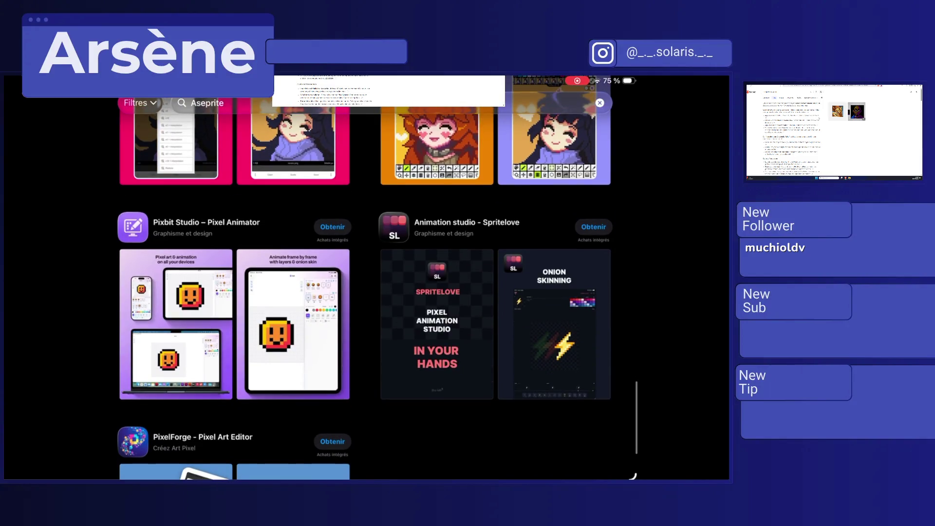
pyautogui.scroll(-2, 365, 277)
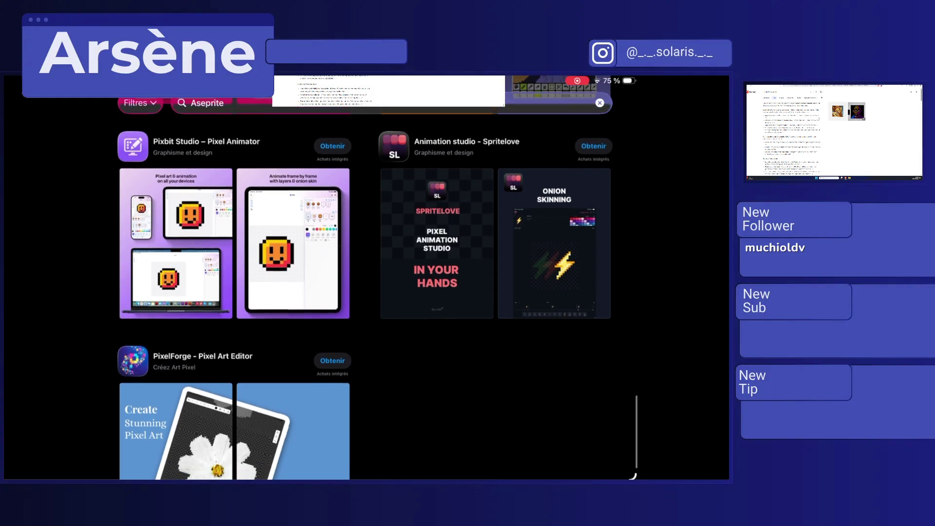
pyautogui.scroll(5, 366, 278)
pyautogui.scroll(10, 365, 278)
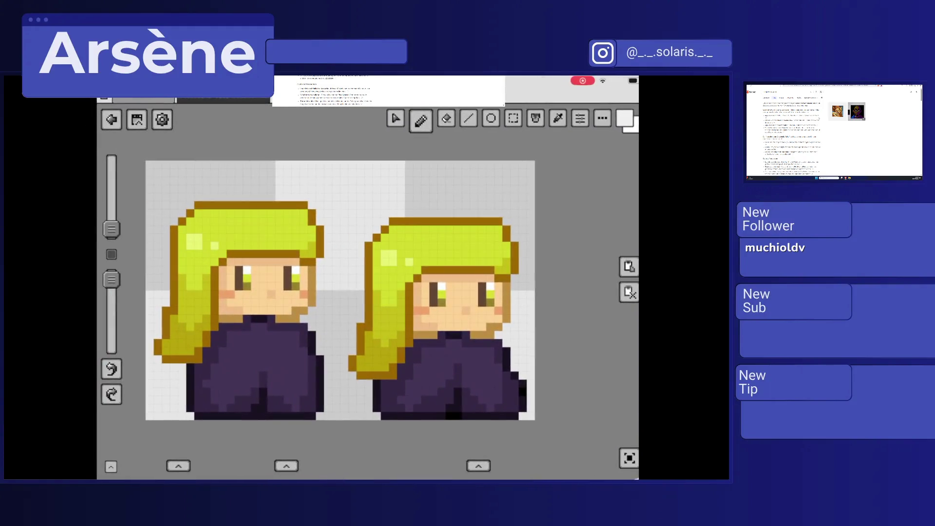
# Step: Scroll the two-character sheet, peek at presets and colour tools, then go to the home screen
pyautogui.scroll(-5, 792, 132)
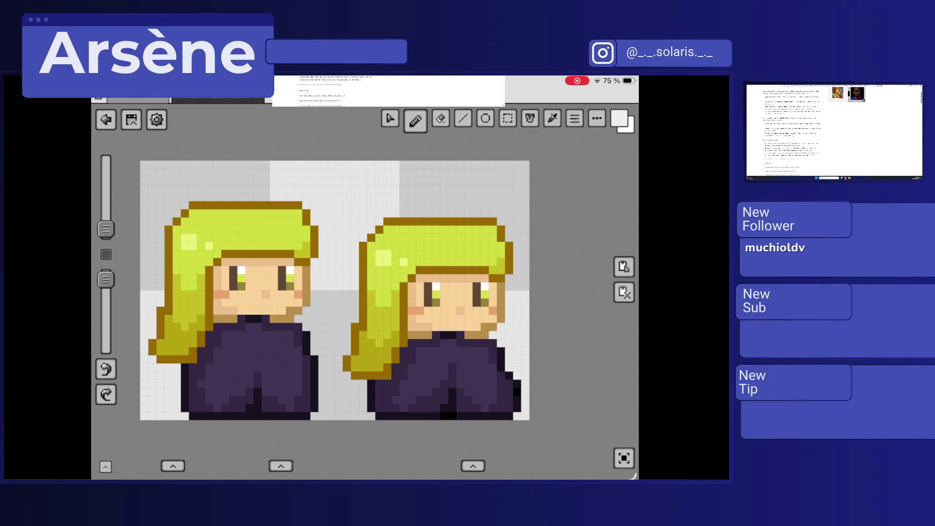
pyautogui.scroll(-10, 793, 132)
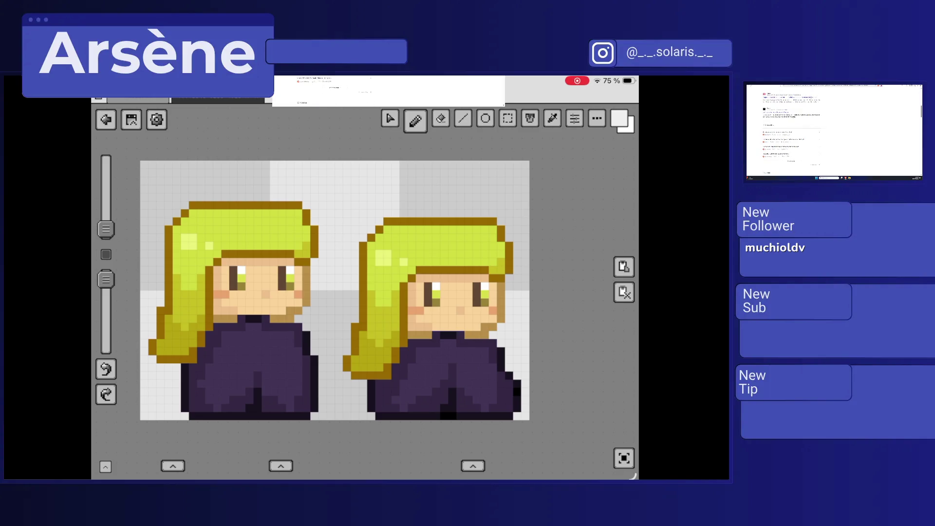
pyautogui.scroll(-10, 792, 131)
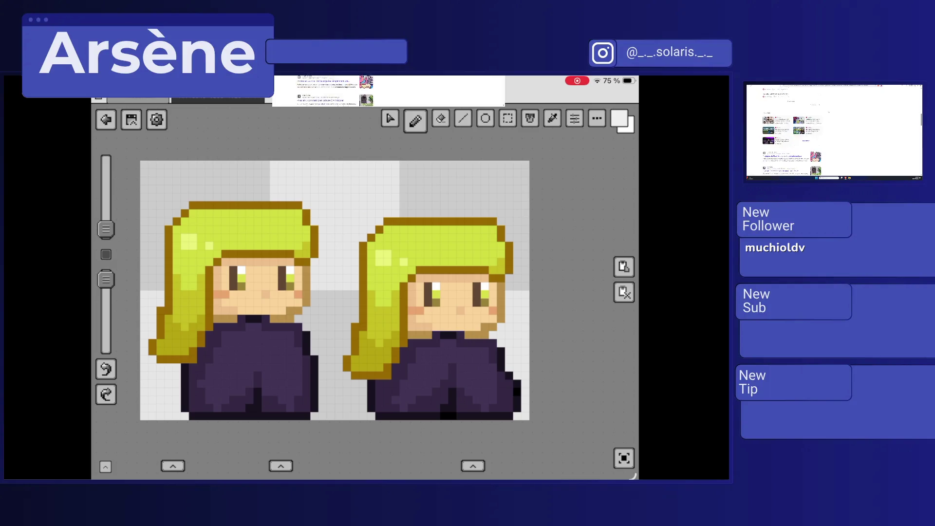
pyautogui.scroll(-10, 792, 132)
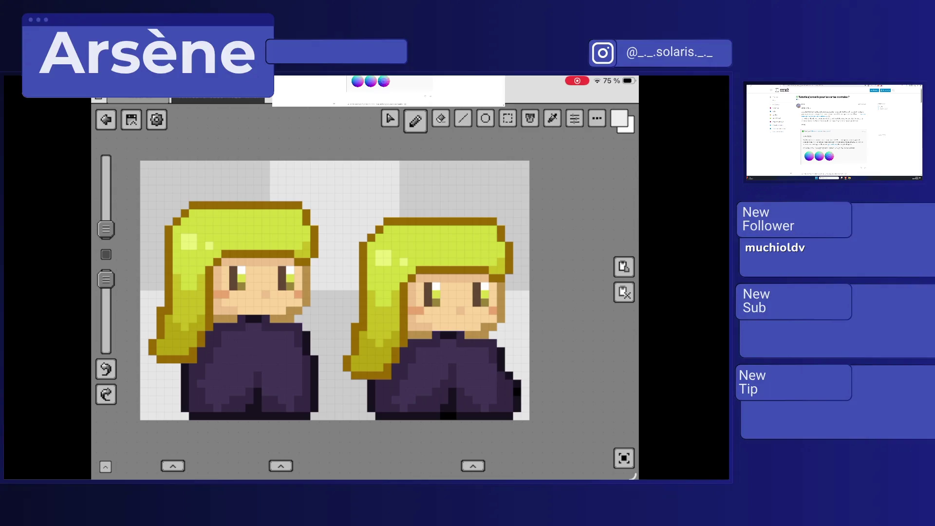
pyautogui.scroll(-5, 834, 141)
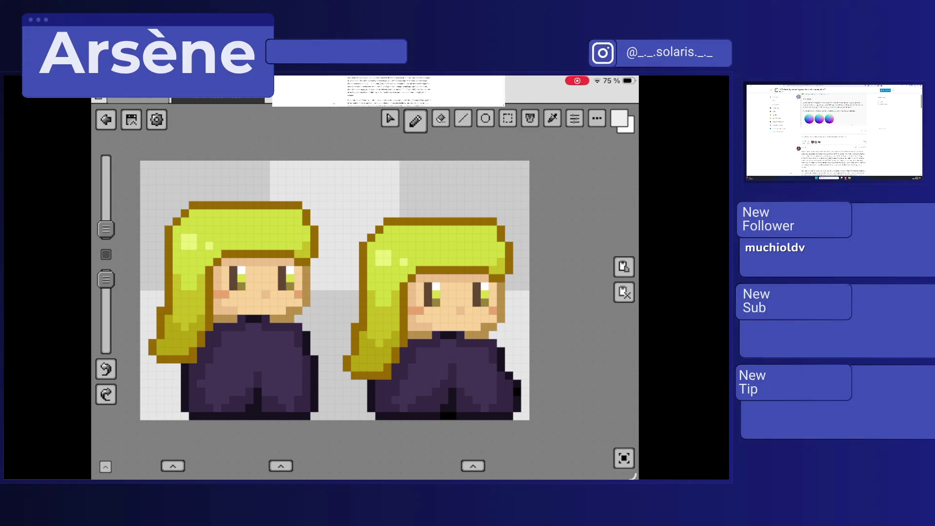
pyautogui.scroll(2, 833, 132)
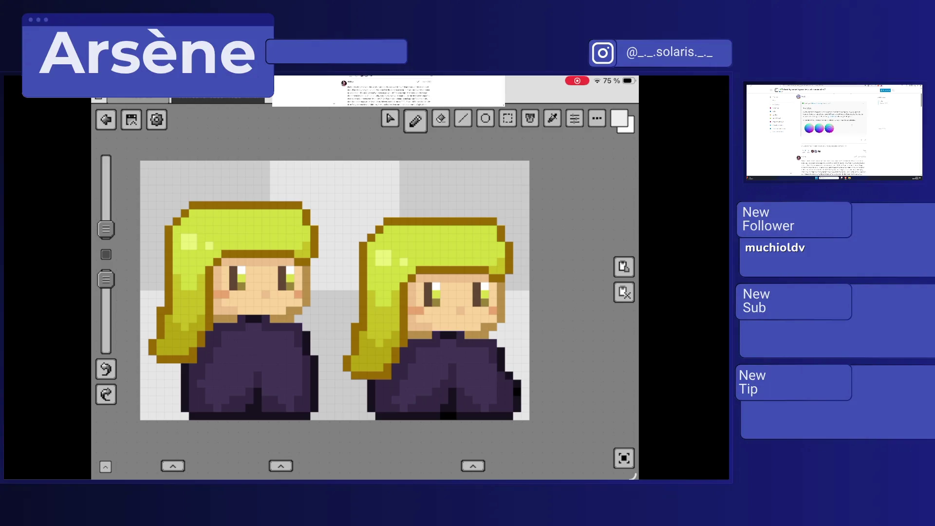
pyautogui.click(575, 119)
pyautogui.click(597, 119)
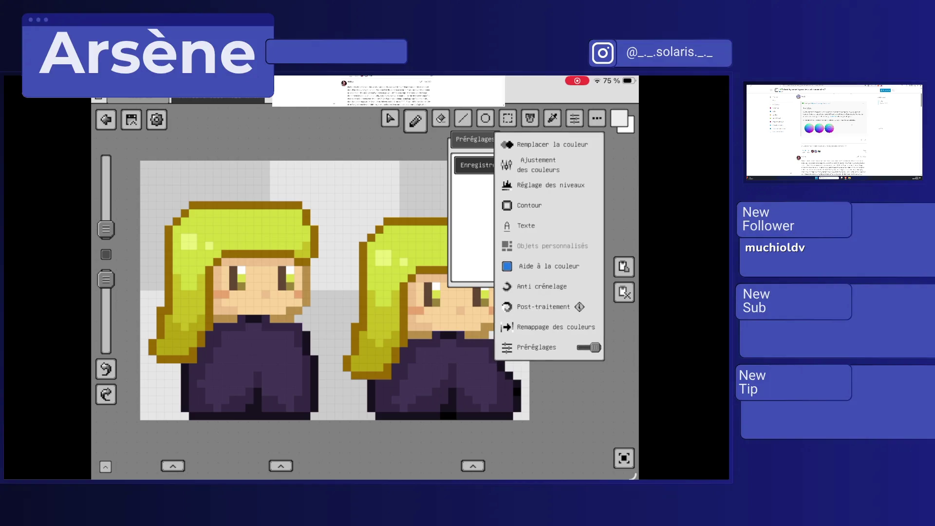
pyautogui.press('Escape')
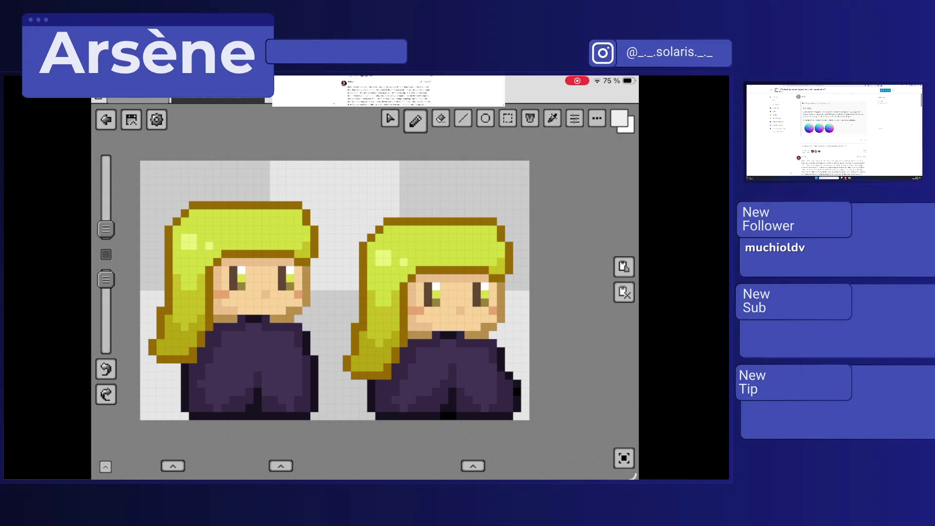
pyautogui.press('super+h')
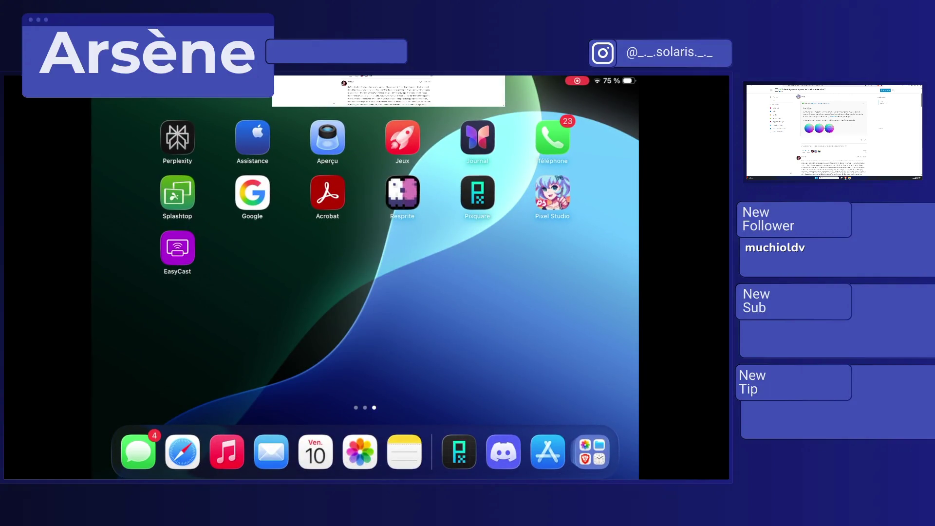
# Step: Launch Adobe Fresco and start a new document with 16 px width and height
pyautogui.hscroll(-5, 365, 253)
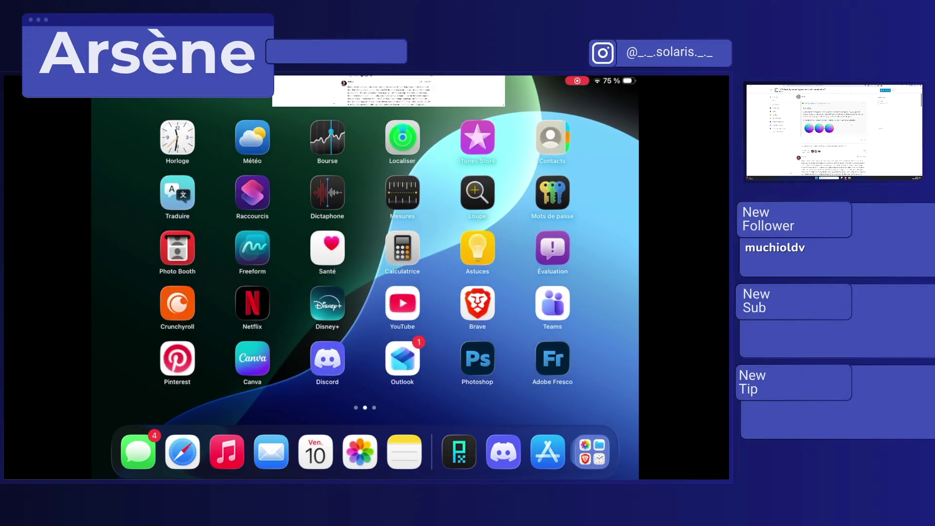
pyautogui.click(553, 359)
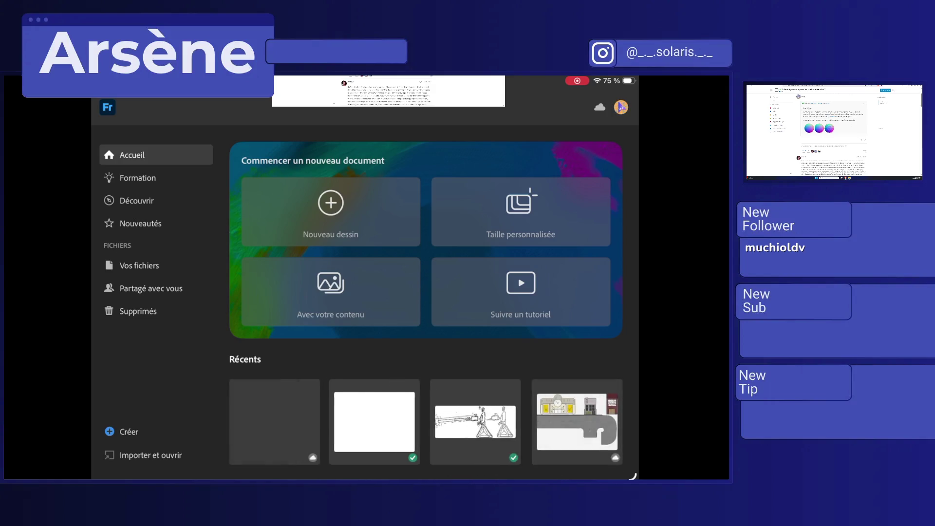
pyautogui.click(330, 212)
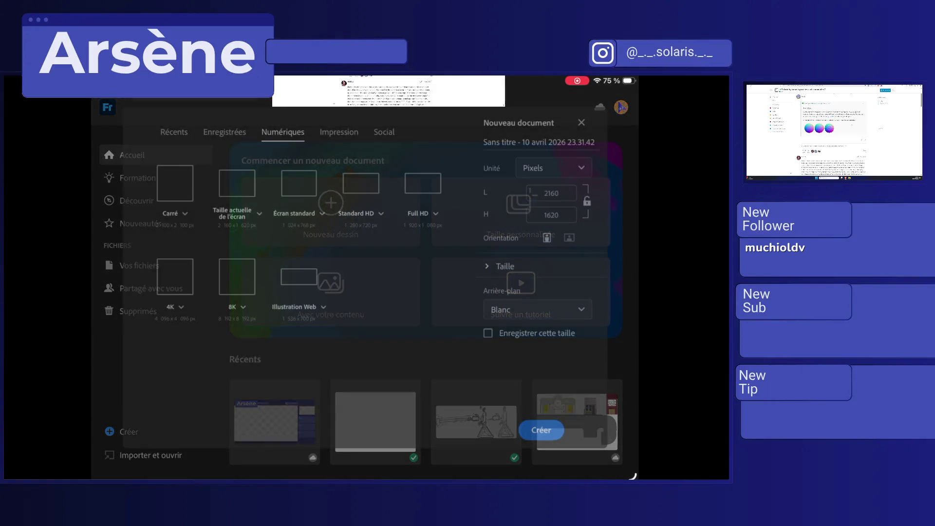
pyautogui.click(551, 193)
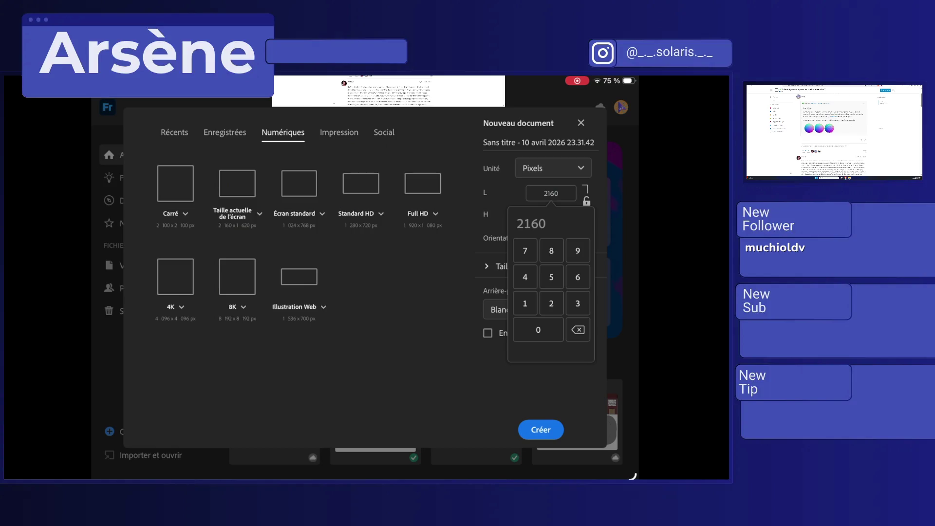
pyautogui.click(525, 304)
pyautogui.click(577, 278)
pyautogui.click(541, 380)
pyautogui.click(551, 215)
pyautogui.click(525, 324)
pyautogui.click(541, 377)
# Step: Check the resolution settings, keeping the ppp unit, and lock the width-height proportions
pyautogui.click(501, 266)
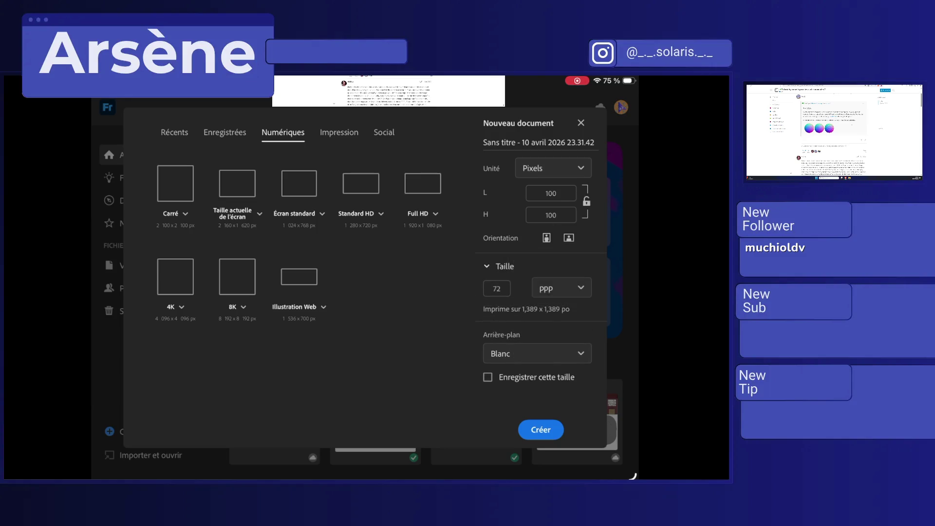
pyautogui.click(496, 288)
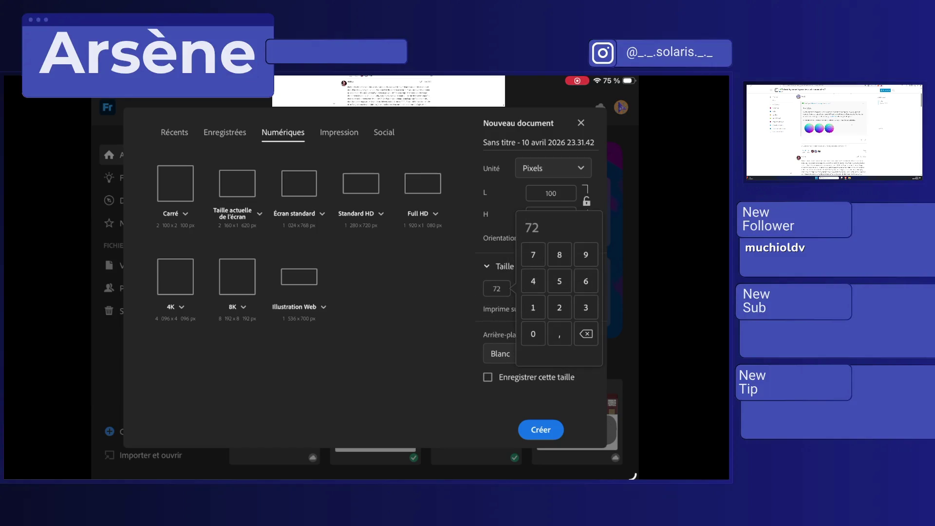
pyautogui.click(562, 287)
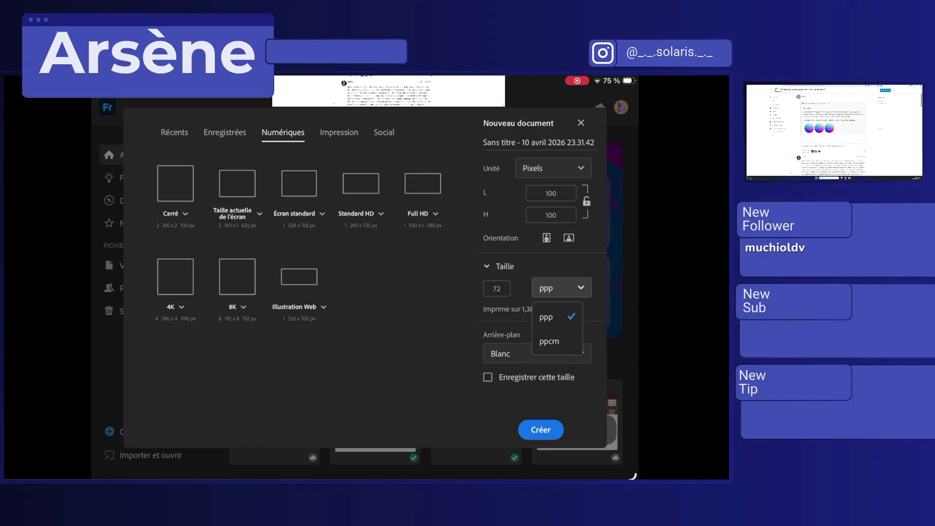
pyautogui.click(547, 318)
pyautogui.click(587, 201)
# Step: Retry a 16 px width, settle on the 100 × 100 minimum, then return to the home screen
pyautogui.click(551, 193)
pyautogui.click(525, 303)
pyautogui.click(577, 277)
pyautogui.click(578, 329)
pyautogui.click(538, 330)
pyautogui.click(538, 330)
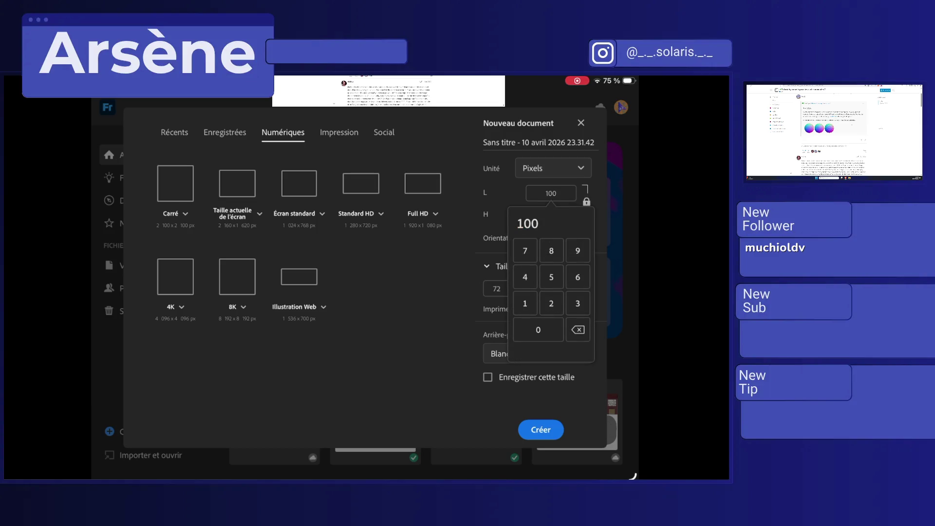
pyautogui.click(536, 399)
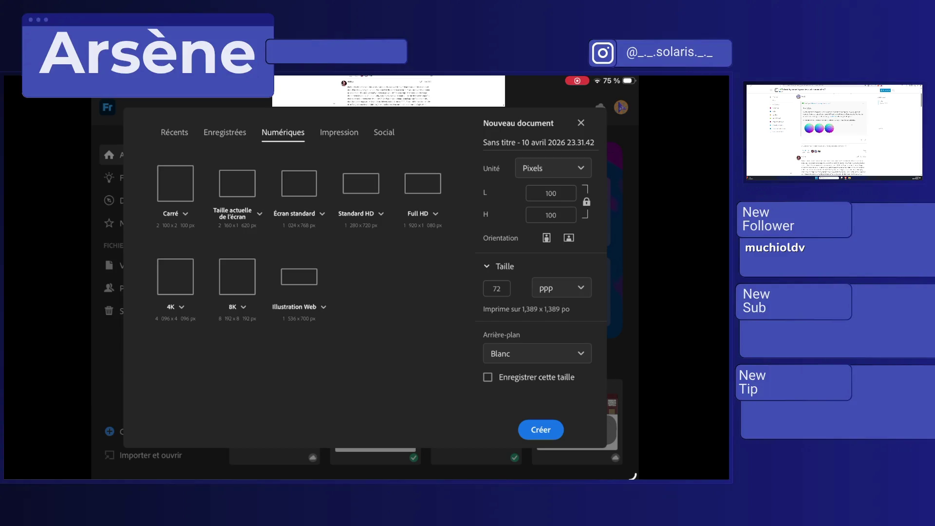
pyautogui.moveTo(365, 477); pyautogui.dragTo(366, 341)
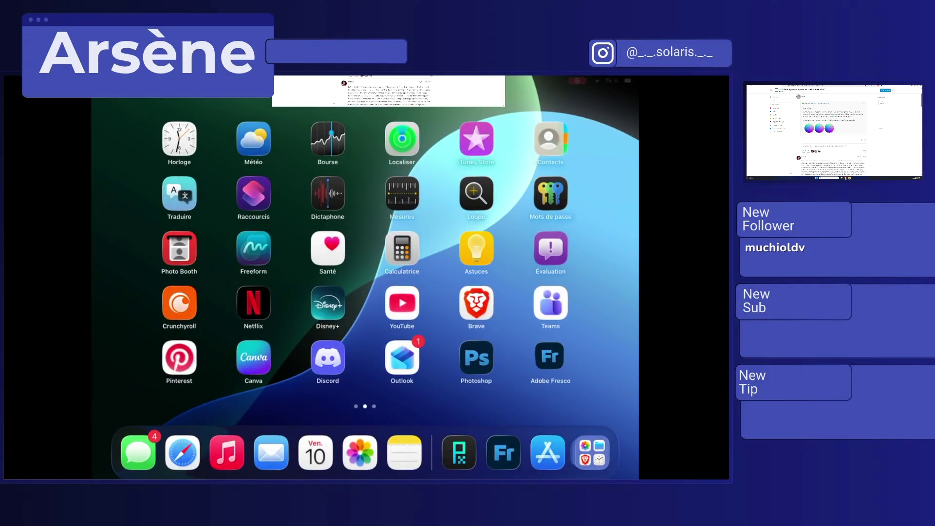
# Step: Launch Photoshop and set up a new document in pixels, 16 wide by 16 high
pyautogui.click(478, 359)
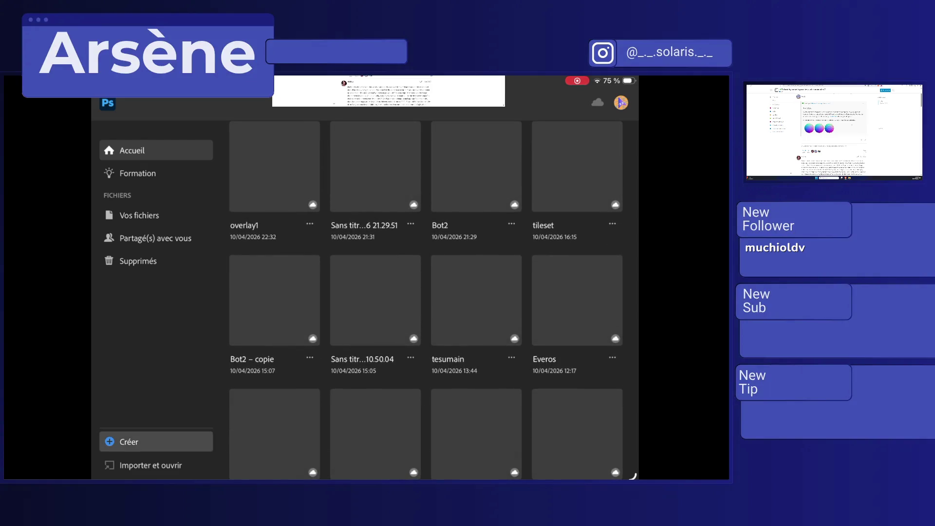
pyautogui.click(121, 442)
pyautogui.click(565, 164)
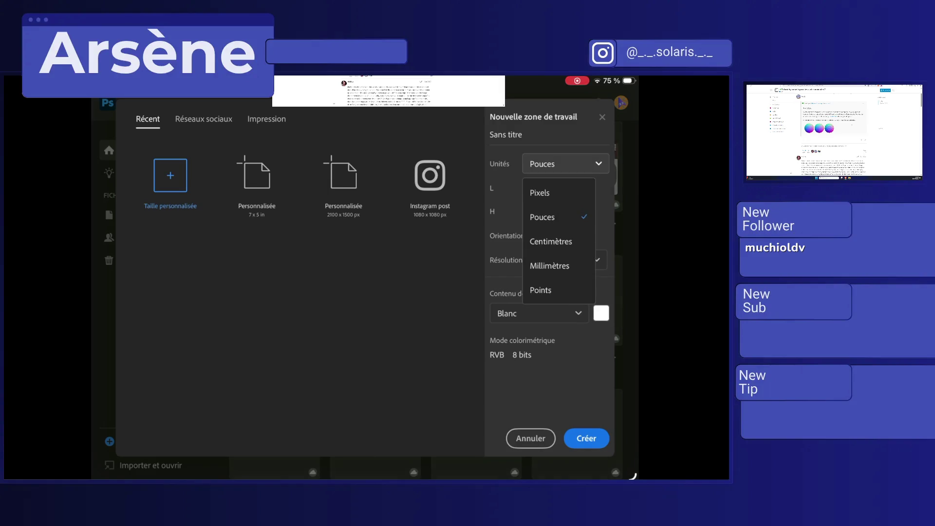
pyautogui.click(546, 192)
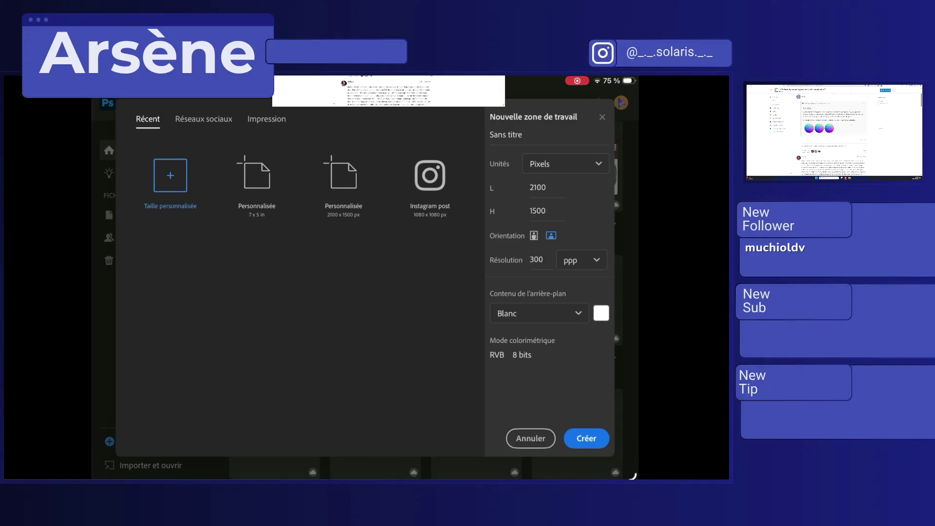
pyautogui.click(538, 187)
pyautogui.click(510, 300)
pyautogui.click(563, 273)
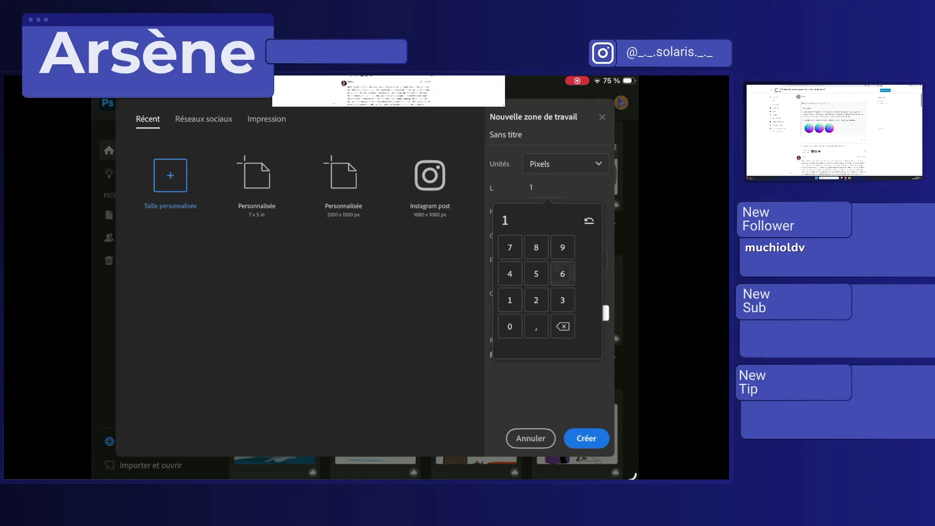
pyautogui.click(538, 211)
pyautogui.click(510, 323)
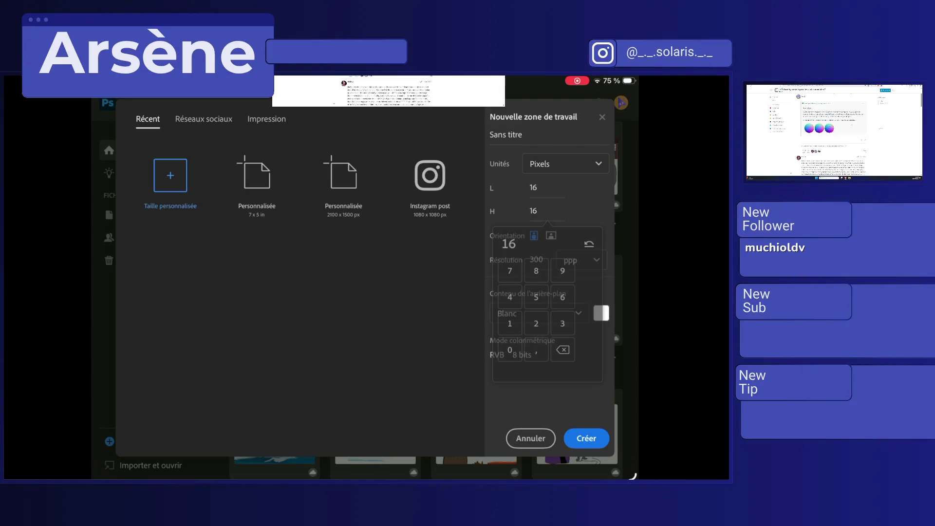
# Step: Set the resolution to 70 ppi and create the document
pyautogui.click(536, 260)
pyautogui.click(504, 319)
pyautogui.click(504, 398)
pyautogui.click(587, 438)
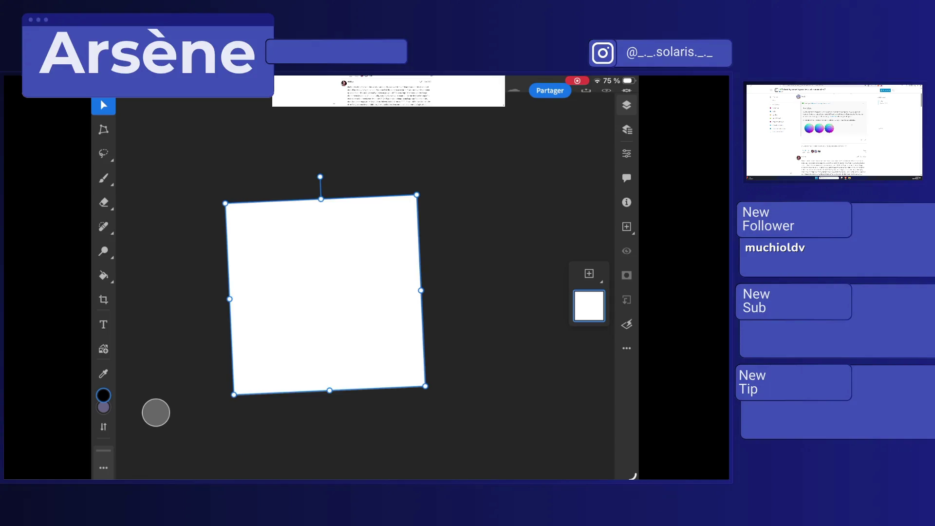
# Step: Add a new transparent layer and delete the white background layer
pyautogui.click(589, 273)
pyautogui.click(496, 190)
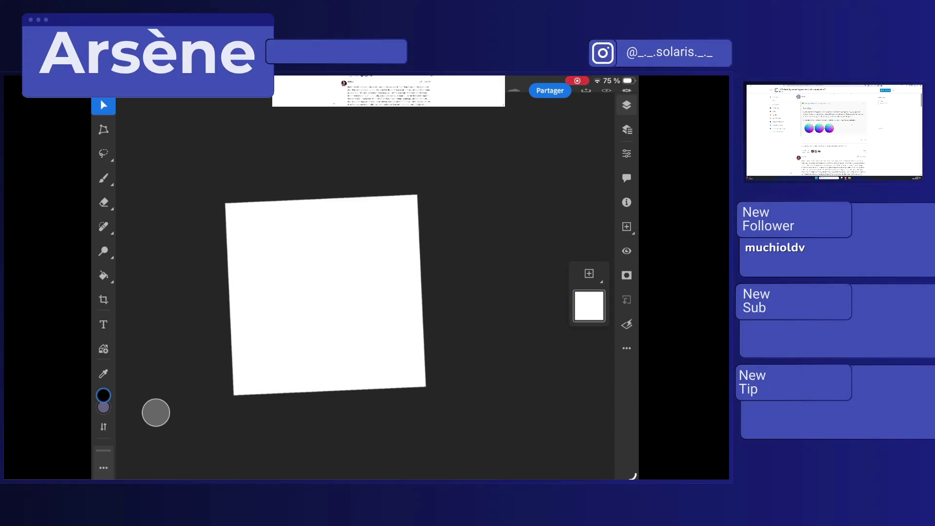
pyautogui.click(627, 348)
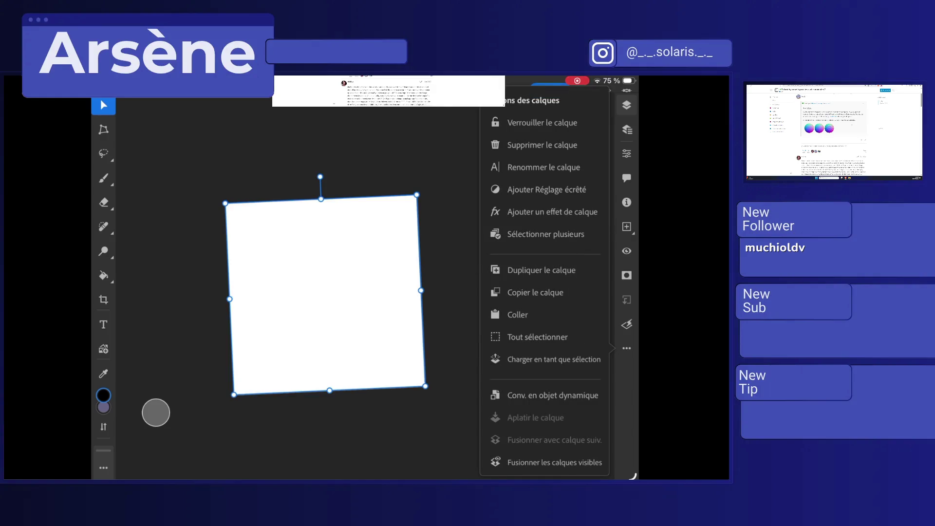
pyautogui.click(544, 145)
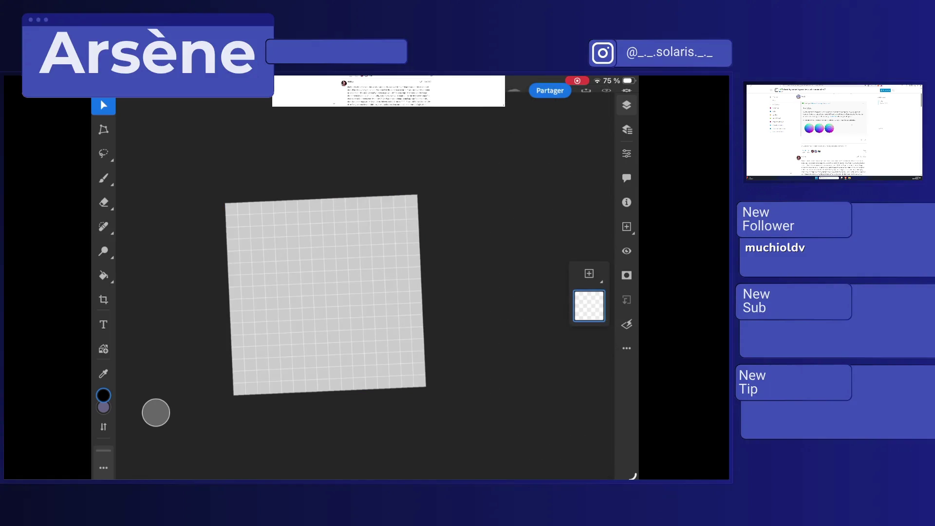
# Step: Straighten the canvas view, glance at the sharing options, and take a screenshot
pyautogui.moveTo(326, 296)
pyautogui.mouseDown()
pyautogui.moveTo(382, 261)
pyautogui.moveTo(336, 278)
pyautogui.moveTo(324, 298)
pyautogui.mouseUp()
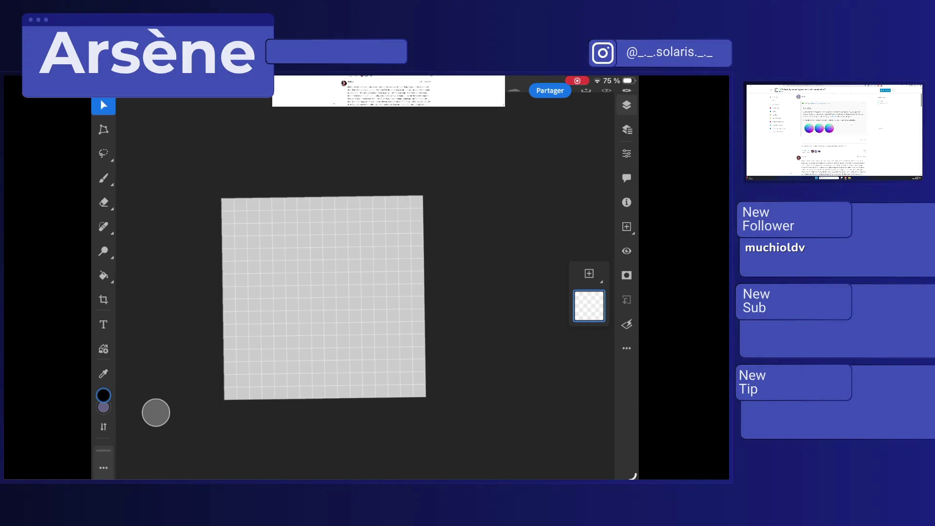
pyautogui.moveTo(323, 298)
pyautogui.mouseDown()
pyautogui.moveTo(288, 299)
pyautogui.moveTo(311, 306)
pyautogui.mouseUp()
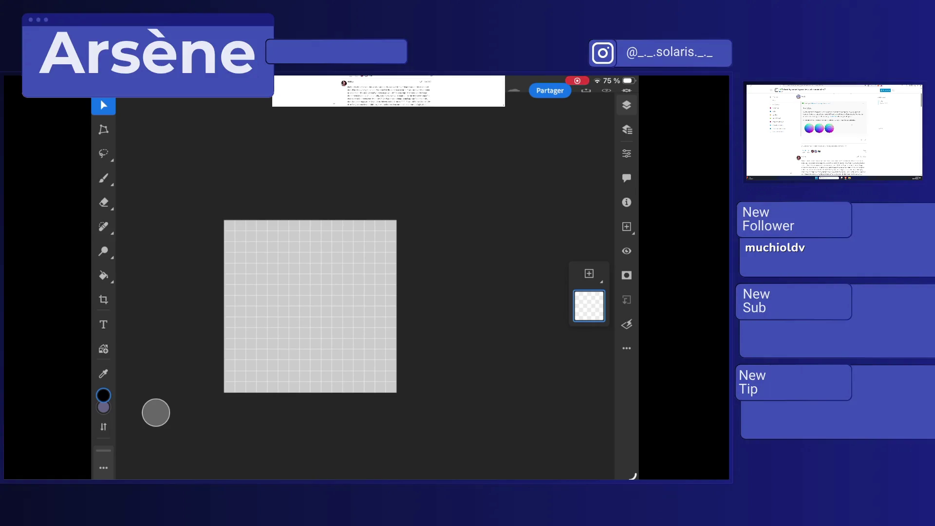
pyautogui.click(586, 91)
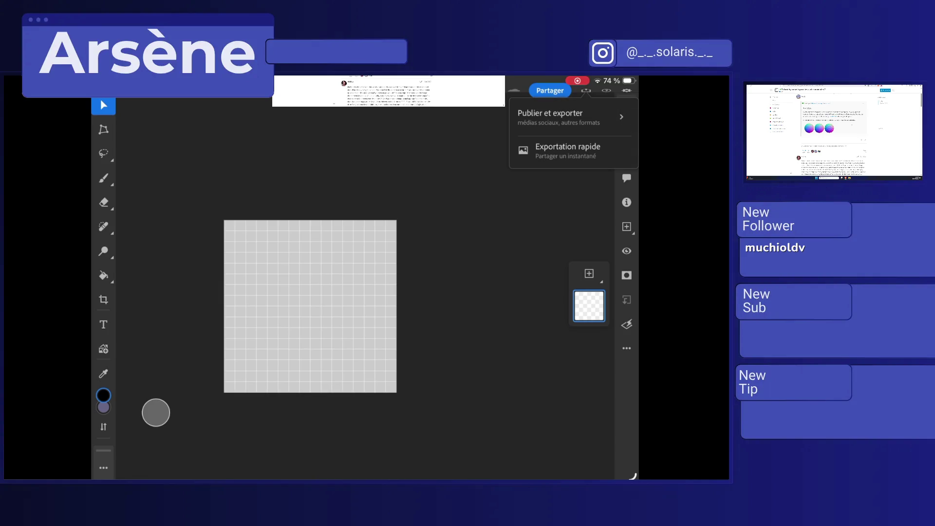
pyautogui.press('Escape')
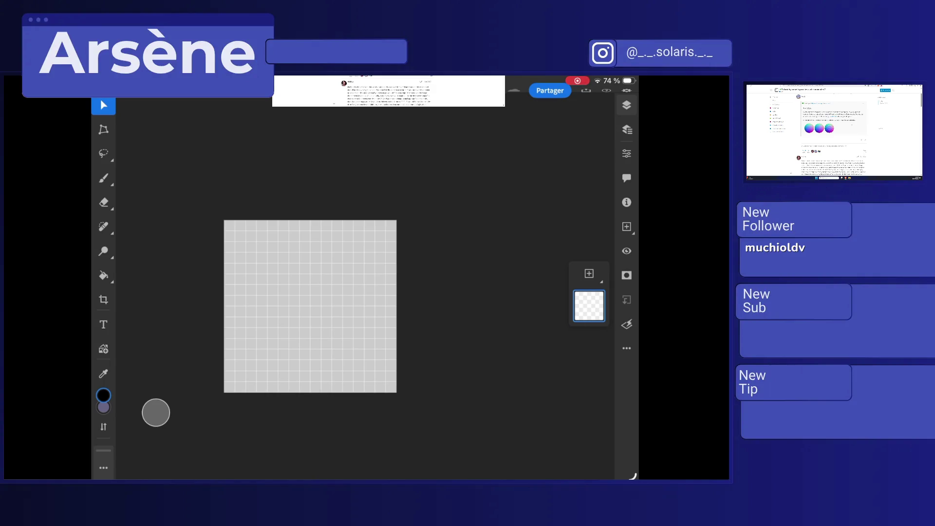
pyautogui.press('super+shift+3')
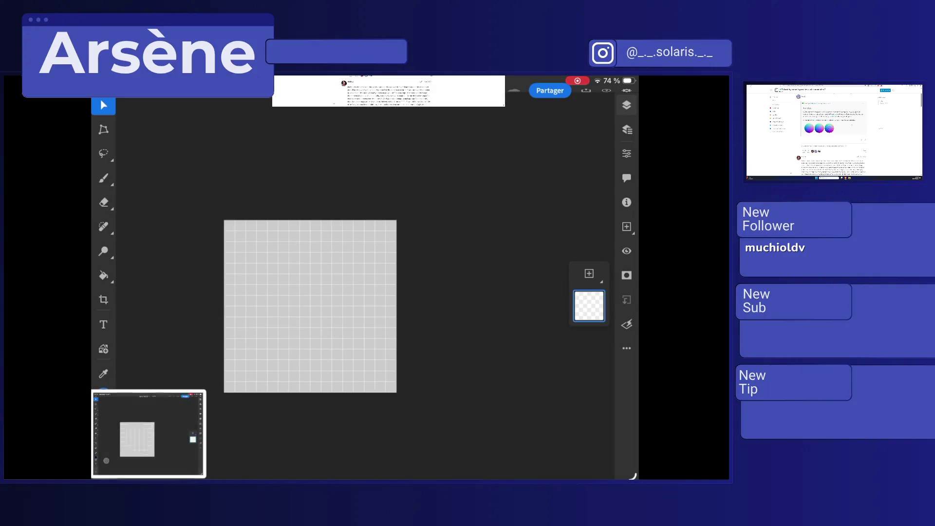
# Step: Check the Move tool settings, then close the document back to the gallery
pyautogui.click(103, 468)
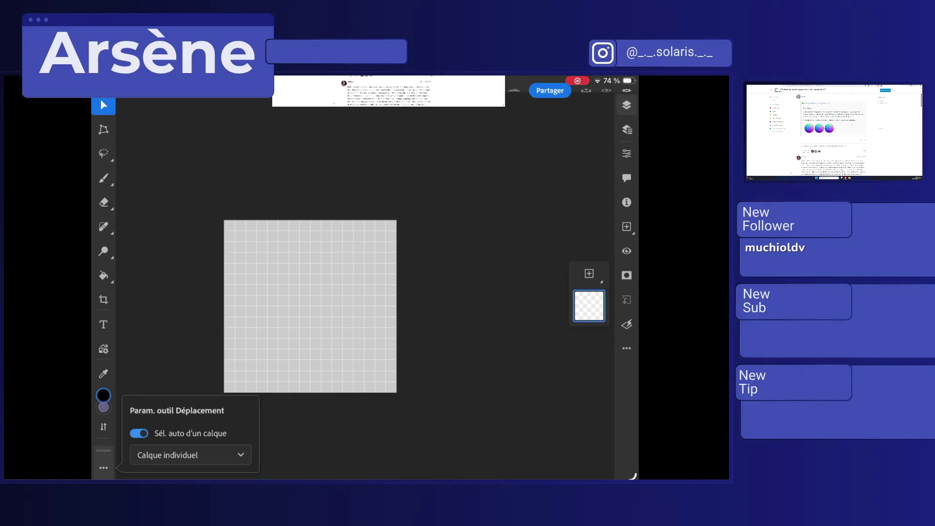
pyautogui.click(156, 413)
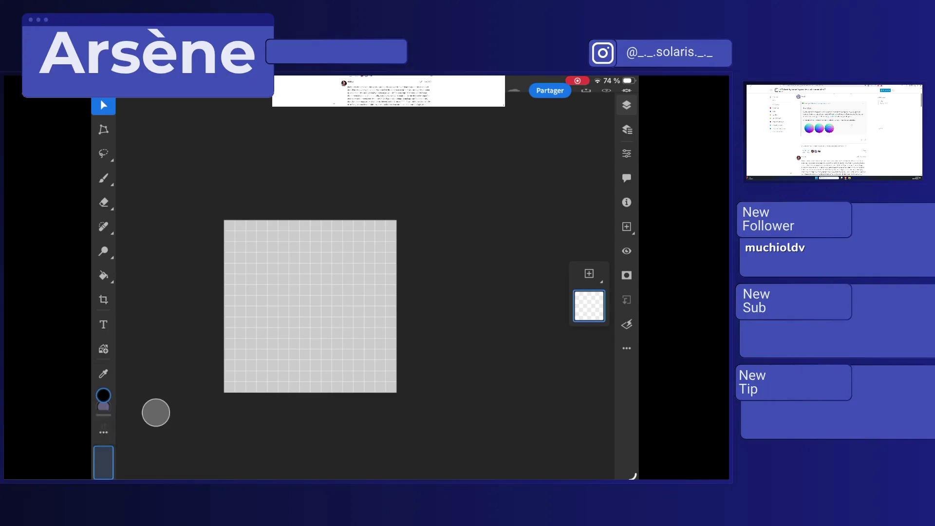
pyautogui.hotkey('ctrl', 'w')
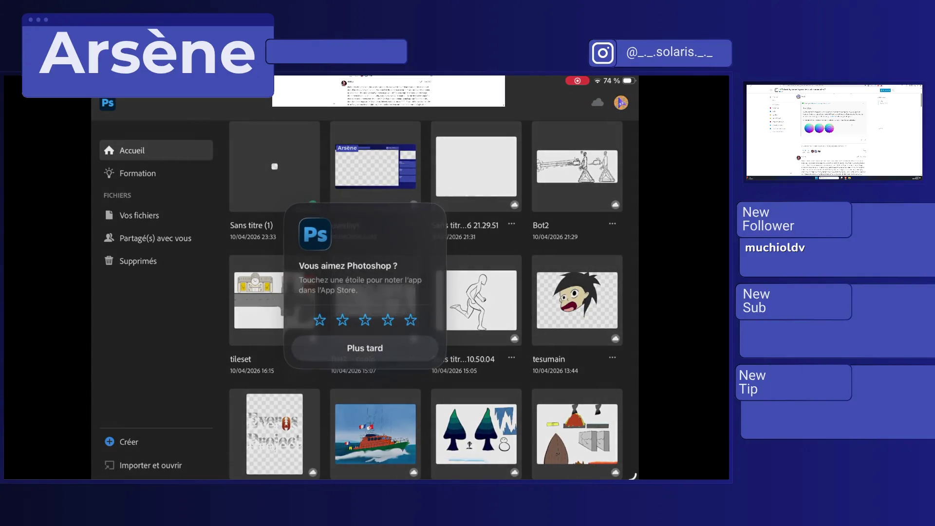
# Step: Dismiss the rating prompt, reopen Sans titre (1), and switch to the brush tool
pyautogui.click(335, 350)
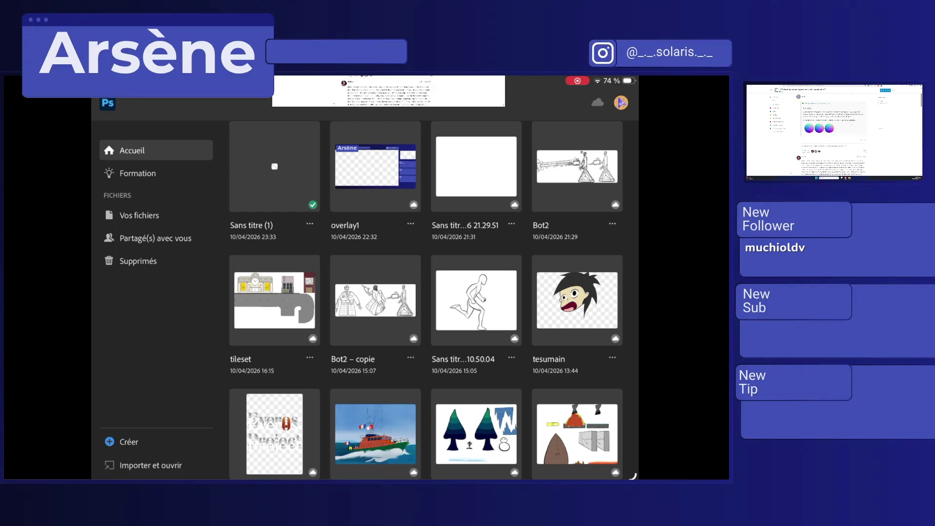
pyautogui.click(275, 166)
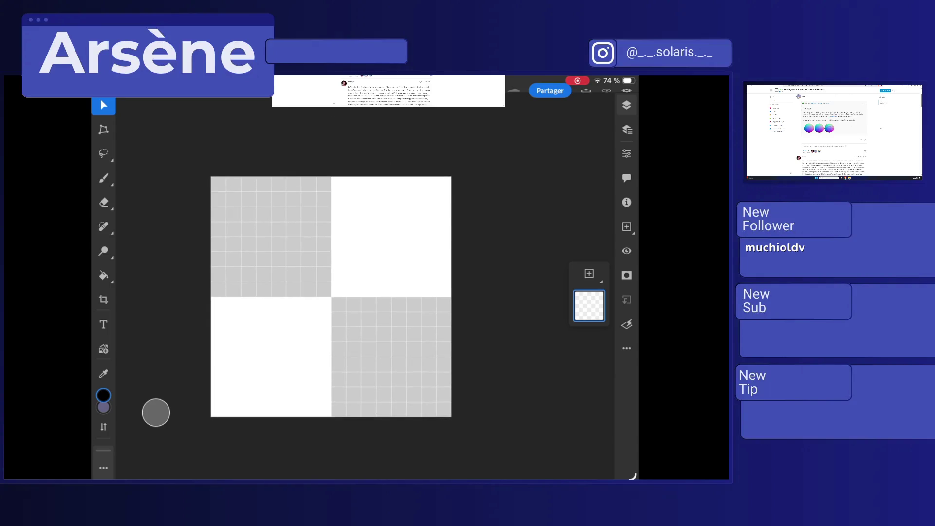
pyautogui.click(103, 178)
pyautogui.click(103, 178)
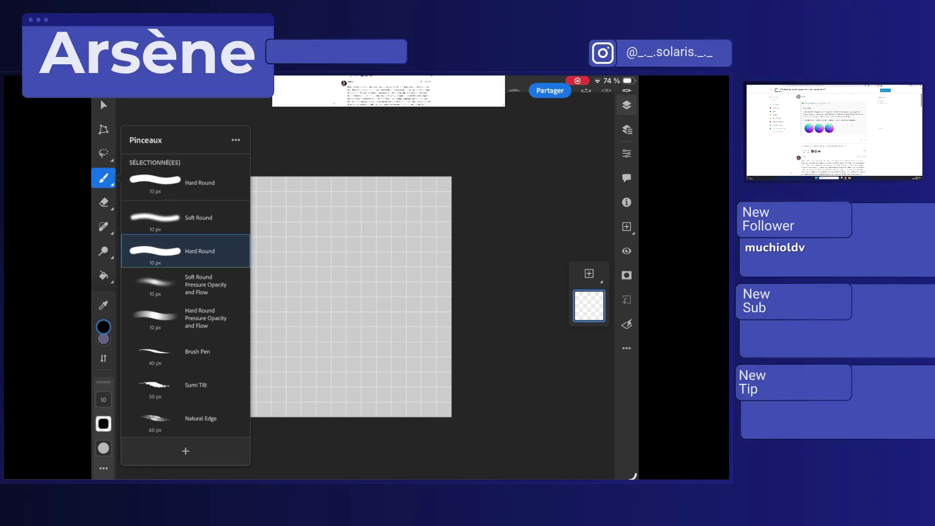
pyautogui.click(236, 140)
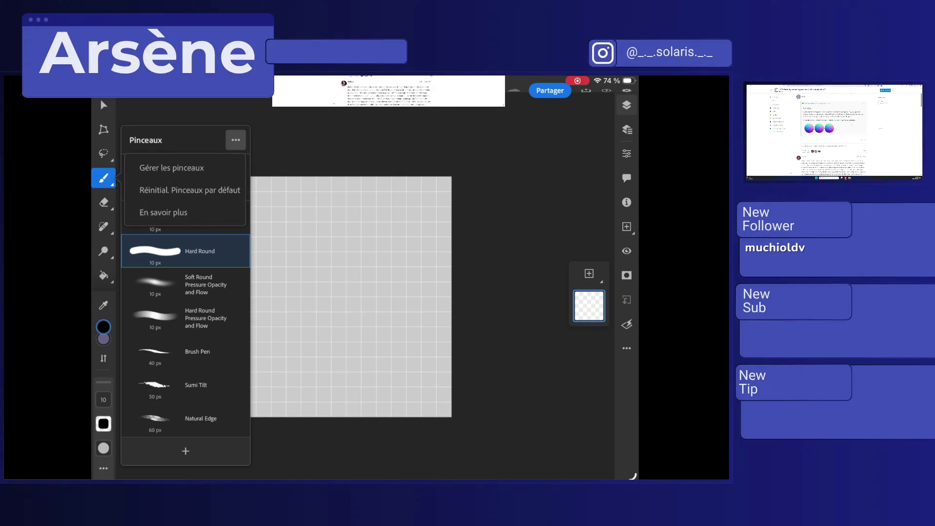
pyautogui.scroll(-2, 186, 319)
pyautogui.scroll(-5, 186, 319)
pyautogui.click(155, 413)
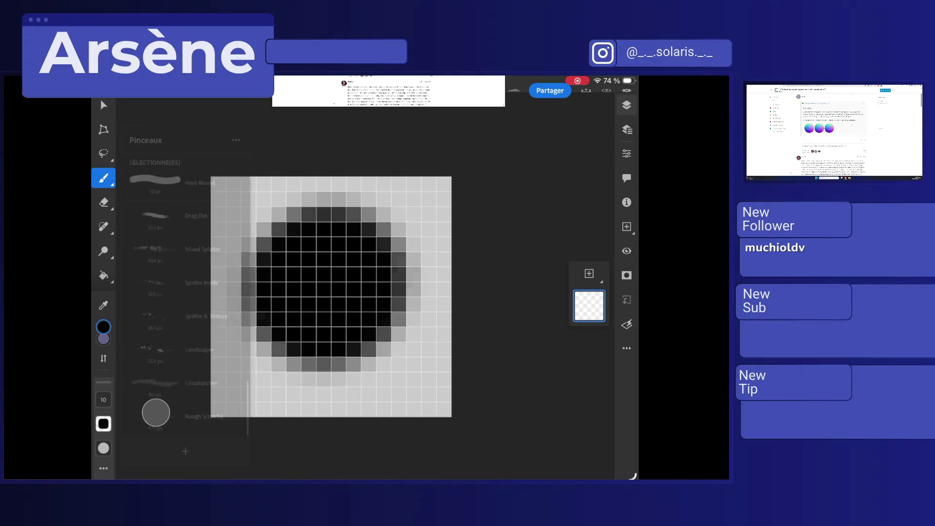
pyautogui.scroll(-3, 103, 243)
pyautogui.scroll(2, 104, 243)
pyautogui.click(103, 128)
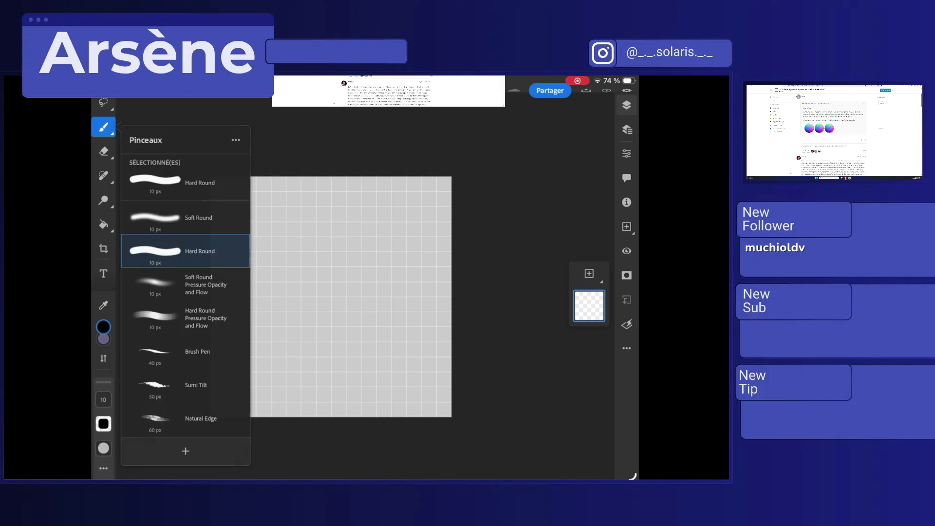
pyautogui.scroll(-15, 186, 312)
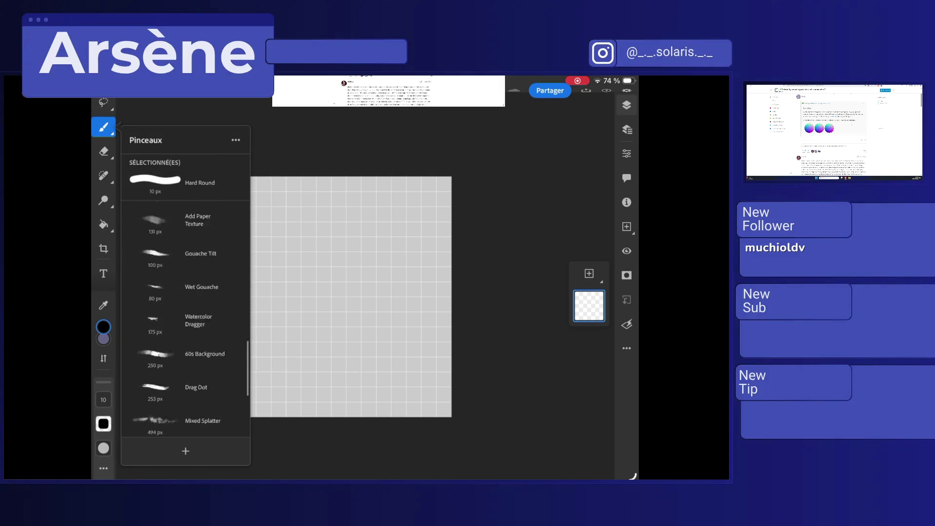
pyautogui.click(186, 451)
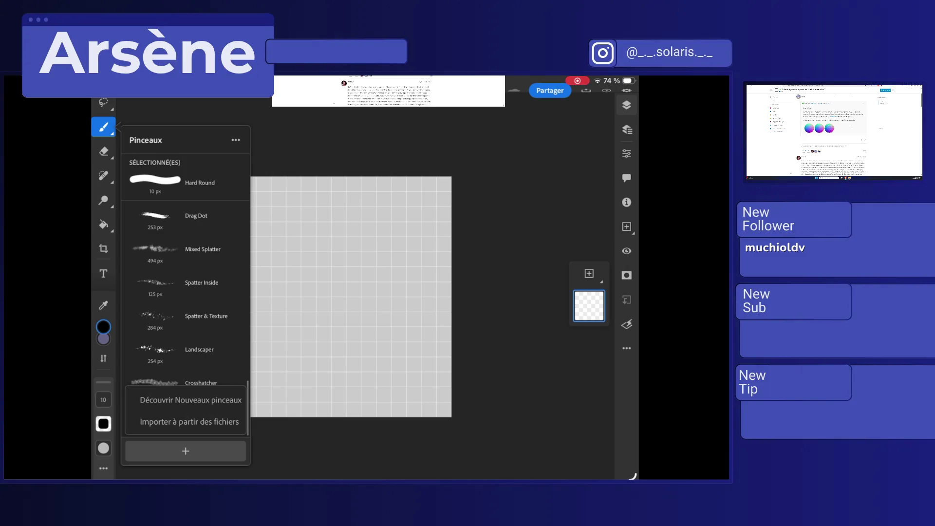
pyautogui.click(156, 413)
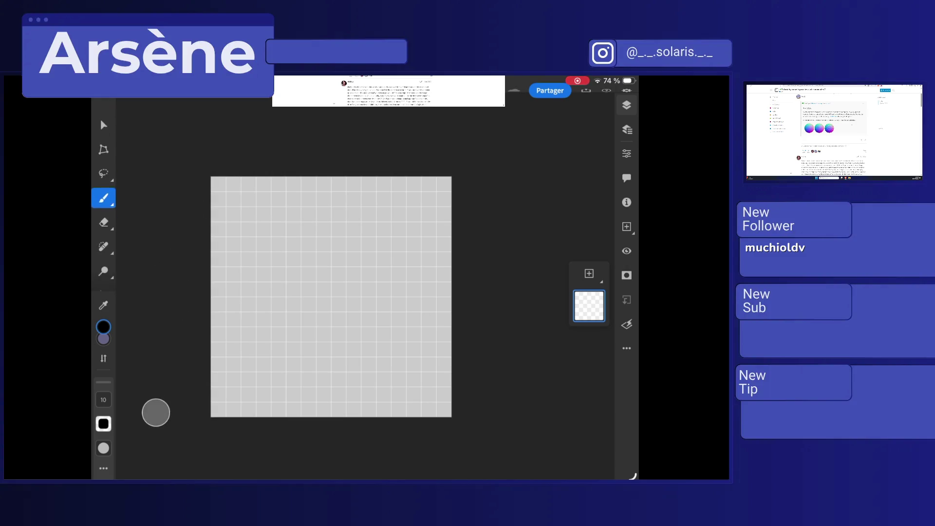
pyautogui.click(627, 91)
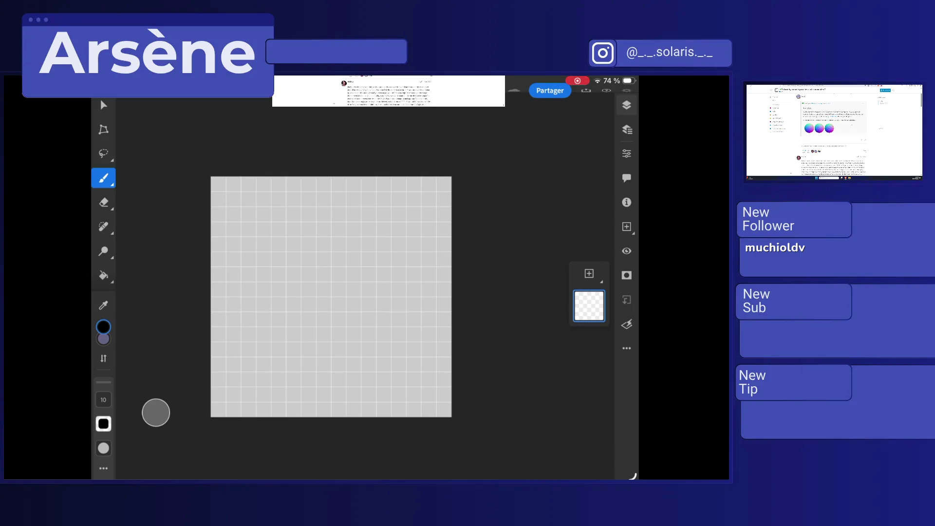
pyautogui.click(262, 199)
pyautogui.click(264, 221)
pyautogui.click(266, 243)
pyautogui.click(258, 265)
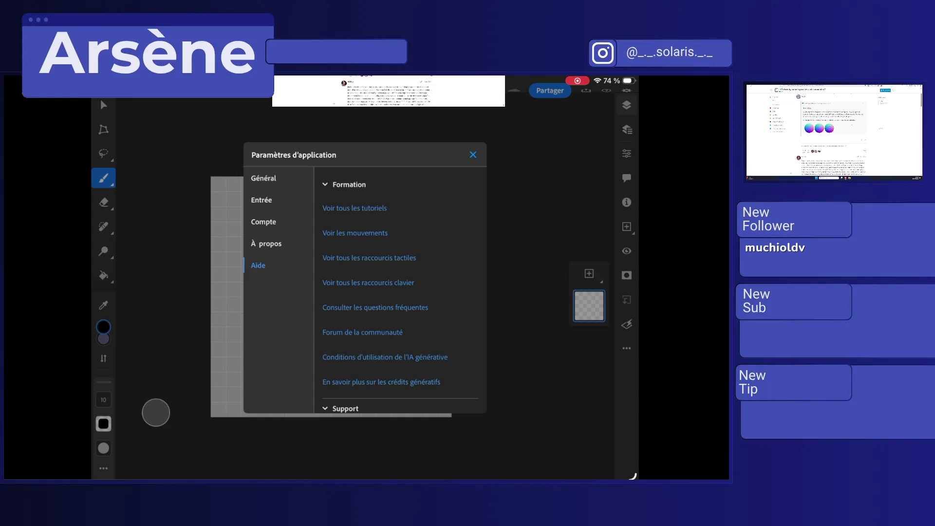
pyautogui.click(473, 155)
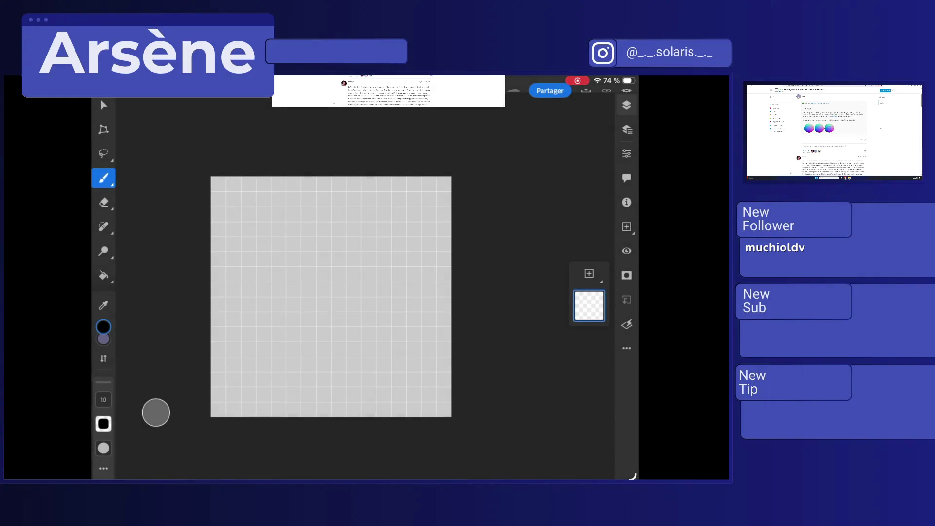
pyautogui.click(627, 349)
pyautogui.click(103, 178)
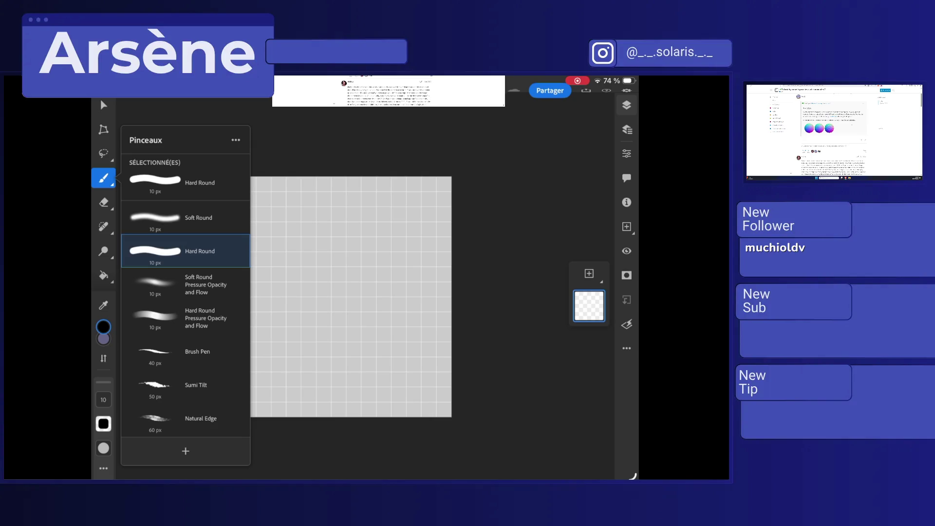
# Step: Shrink the brush to 1 px, paint a few test pixels, and undo them
pyautogui.click(156, 412)
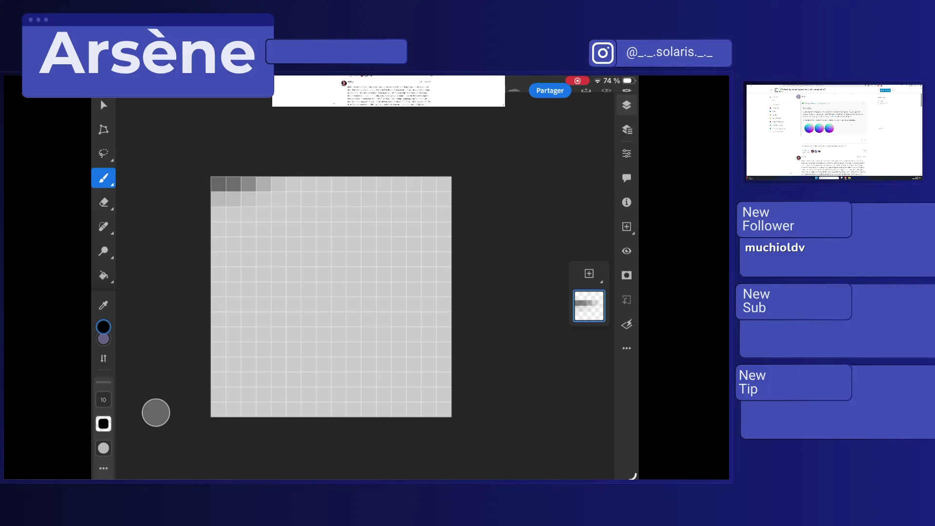
pyautogui.moveTo(103, 400); pyautogui.dragTo(103, 419)
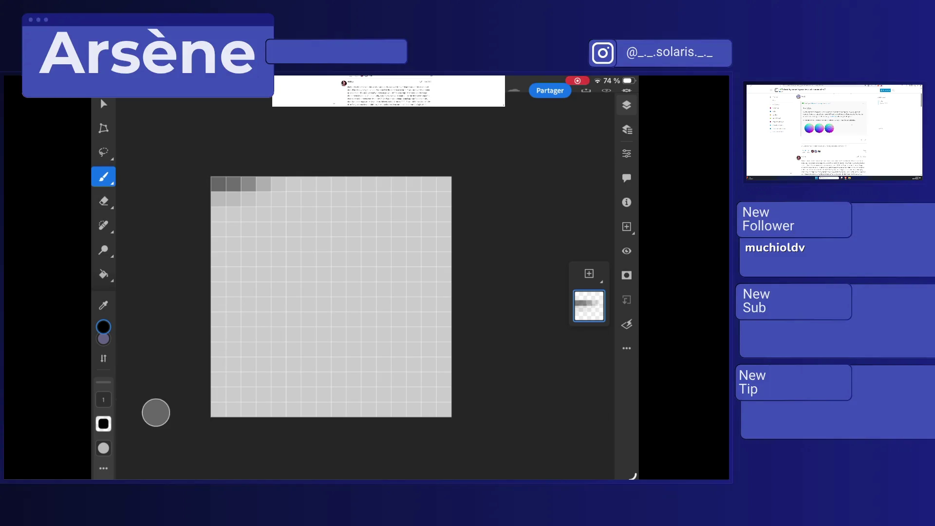
pyautogui.moveTo(309, 290)
pyautogui.mouseDown()
pyautogui.moveTo(294, 305)
pyautogui.moveTo(295, 334)
pyautogui.mouseUp()
pyautogui.moveTo(309, 243); pyautogui.dragTo(338, 319)
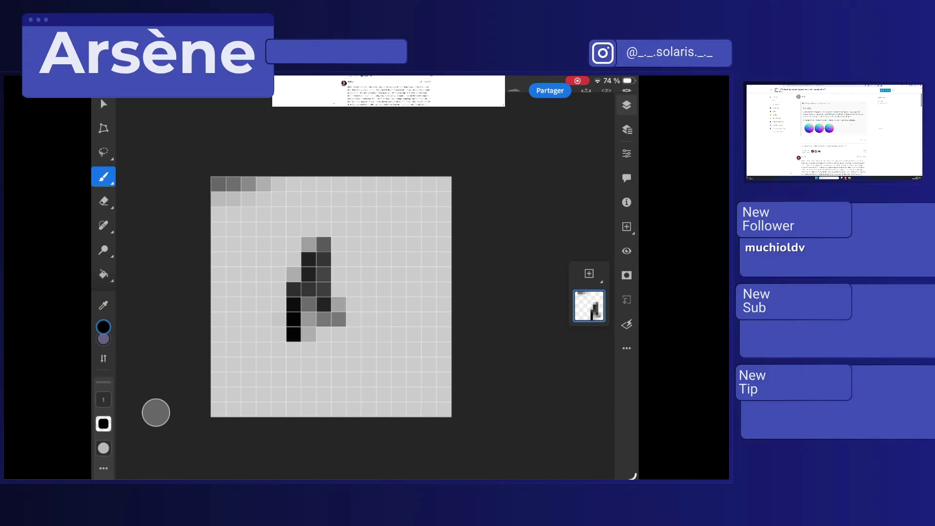
pyautogui.hotkey('ctrl', 'z')
# Step: Raise brush hardness to 100 and paint a solid black 2×2 block left of centre
pyautogui.moveTo(103, 424)
pyautogui.mouseDown()
pyautogui.moveTo(129, 359)
pyautogui.moveTo(129, 382)
pyautogui.moveTo(129, 338)
pyautogui.mouseUp()
pyautogui.moveTo(103, 448)
pyautogui.mouseDown()
pyautogui.moveTo(129, 363)
pyautogui.moveTo(129, 453)
pyautogui.mouseUp()
pyautogui.click(286, 297)
pyautogui.moveTo(103, 423); pyautogui.dragTo(129, 348)
pyautogui.moveTo(104, 448)
pyautogui.mouseDown()
pyautogui.moveTo(129, 451)
pyautogui.moveTo(129, 341)
pyautogui.mouseUp()
pyautogui.click(286, 297)
pyautogui.click(286, 297)
pyautogui.click(285, 297)
pyautogui.click(104, 468)
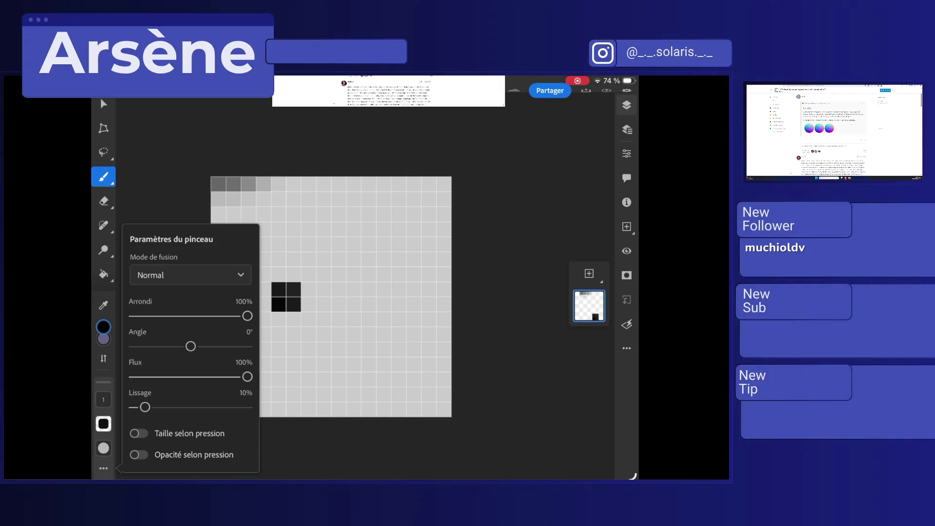
# Step: Set roundness 0%, flow 100%, smoothing 0%, and paint test pixels right of the block
pyautogui.moveTo(247, 315); pyautogui.dragTo(134, 315)
pyautogui.moveTo(248, 376)
pyautogui.mouseDown()
pyautogui.moveTo(189, 376)
pyautogui.moveTo(248, 377)
pyautogui.mouseUp()
pyautogui.moveTo(145, 407); pyautogui.dragTo(134, 408)
pyautogui.click(346, 266)
pyautogui.click(346, 267)
pyautogui.click(346, 275)
# Step: Keep the brush blend mode at Normal, then erase the grey and black squares
pyautogui.click(104, 468)
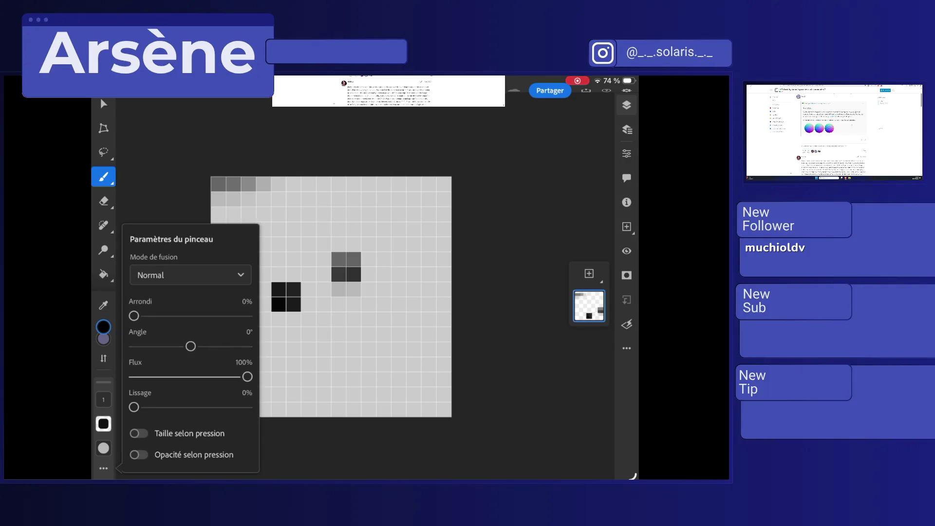
pyautogui.click(190, 275)
pyautogui.scroll(-6, 188, 371)
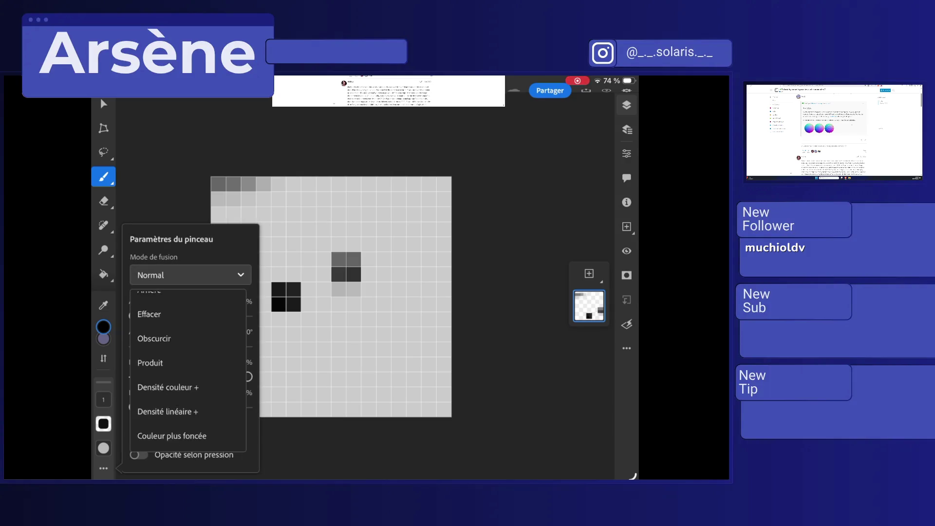
pyautogui.scroll(3, 188, 370)
pyautogui.click(190, 275)
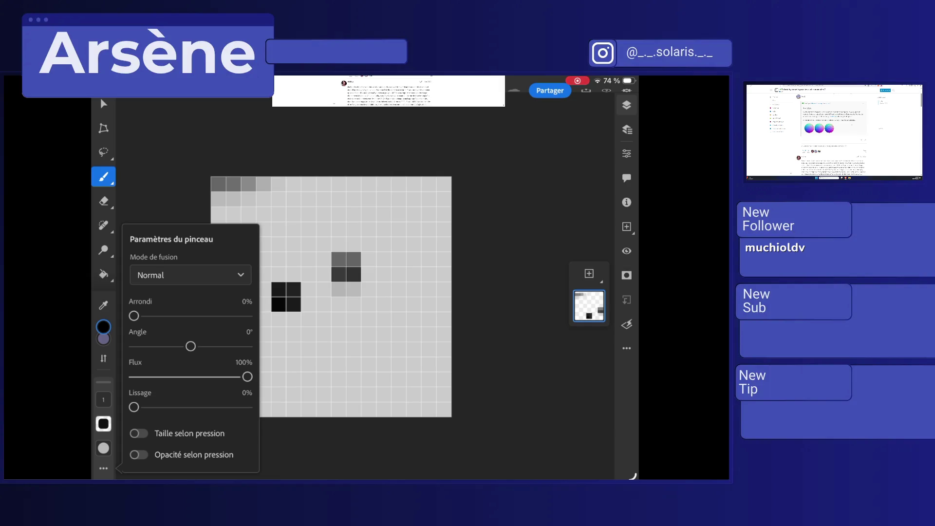
pyautogui.click(104, 468)
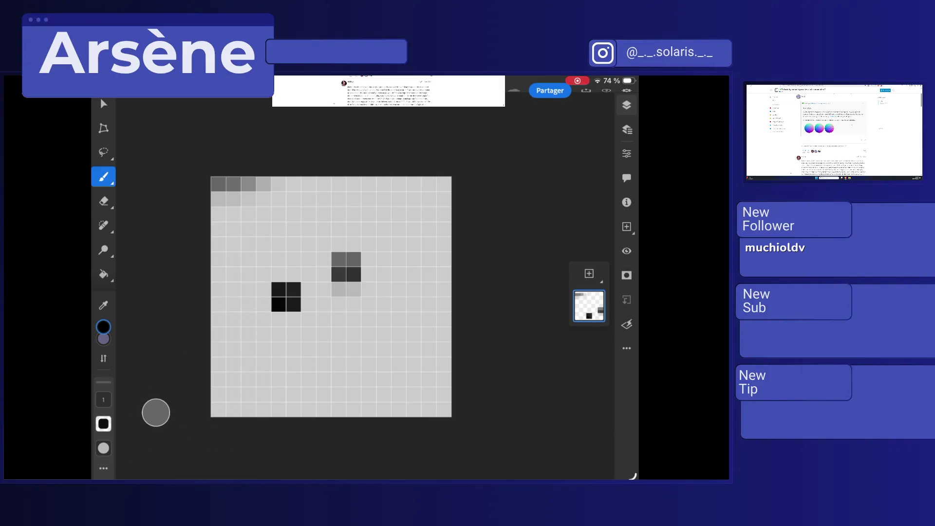
pyautogui.click(103, 200)
pyautogui.moveTo(234, 190); pyautogui.dragTo(346, 273)
# Step: Set a 1 px Hard Round eraser and erase all test pixels, including a new dark blob
pyautogui.click(103, 201)
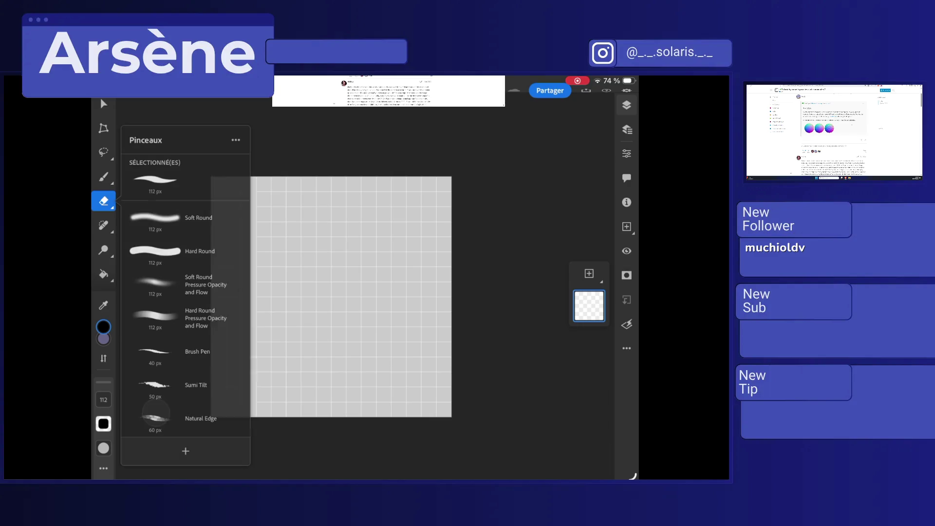
pyautogui.click(155, 251)
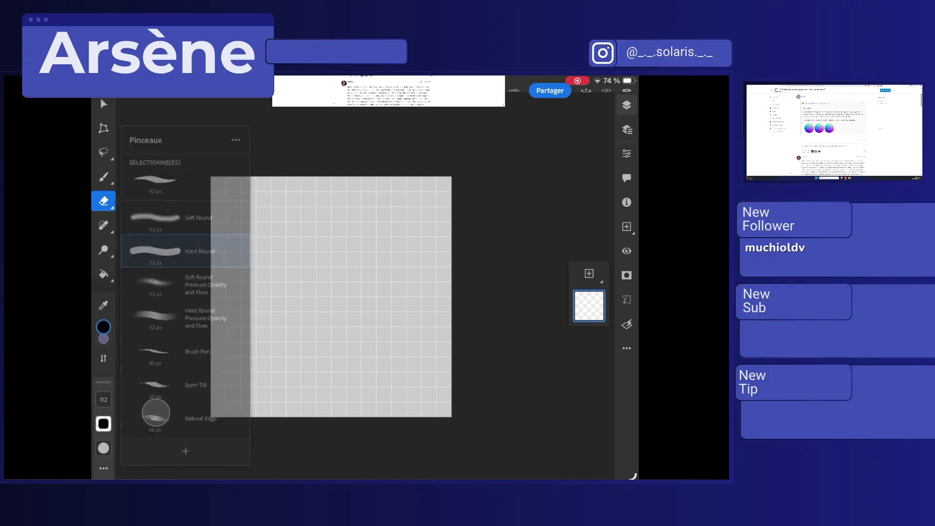
pyautogui.moveTo(103, 381); pyautogui.dragTo(103, 392)
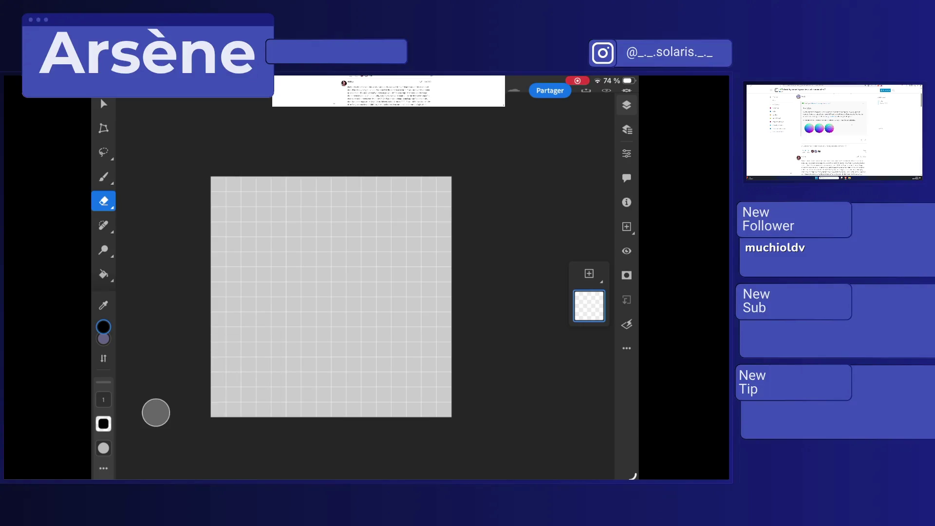
pyautogui.click(103, 177)
pyautogui.moveTo(308, 244)
pyautogui.mouseDown()
pyautogui.moveTo(308, 276)
pyautogui.moveTo(294, 275)
pyautogui.moveTo(323, 276)
pyautogui.moveTo(309, 289)
pyautogui.moveTo(308, 275)
pyautogui.moveTo(323, 290)
pyautogui.moveTo(323, 244)
pyautogui.moveTo(293, 275)
pyautogui.moveTo(324, 258)
pyautogui.mouseUp()
pyautogui.click(104, 201)
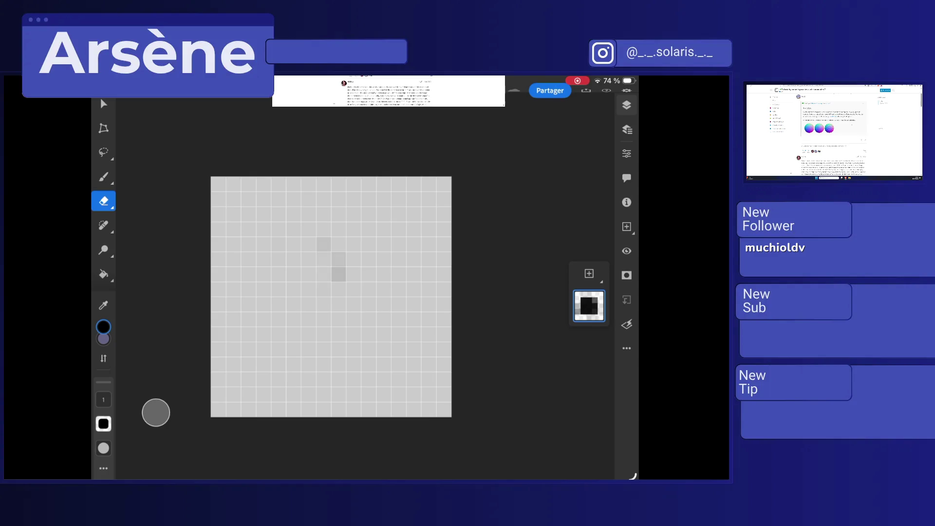
pyautogui.click(339, 275)
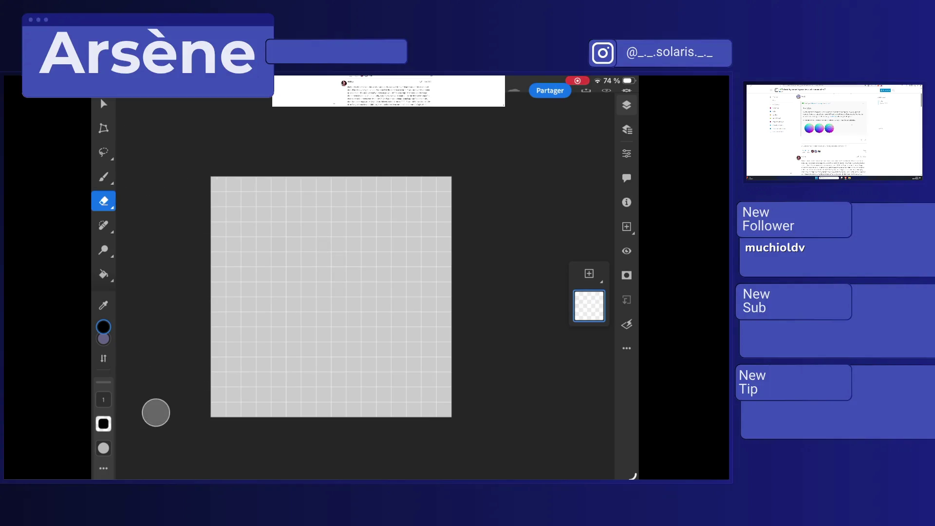
# Step: Open brush management from the eraser tip list and cancel without changes
pyautogui.click(103, 201)
pyautogui.click(236, 140)
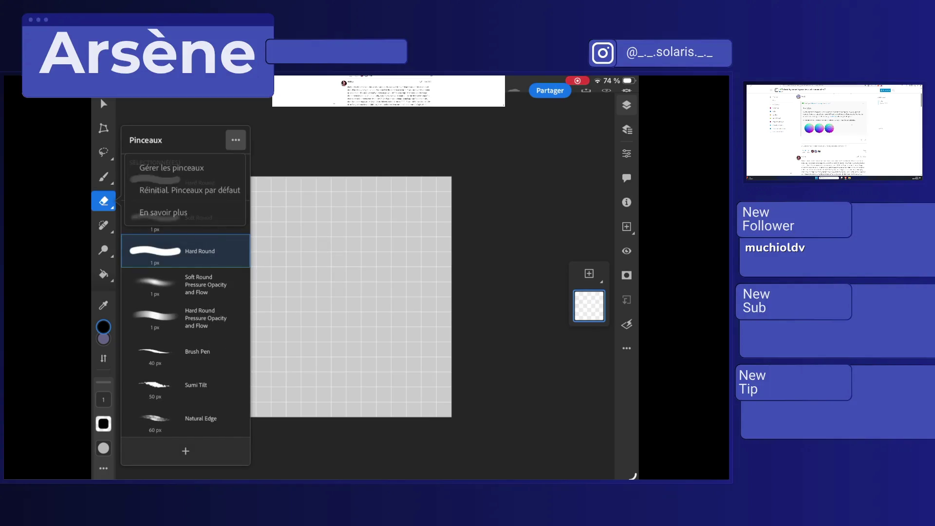
pyautogui.click(171, 168)
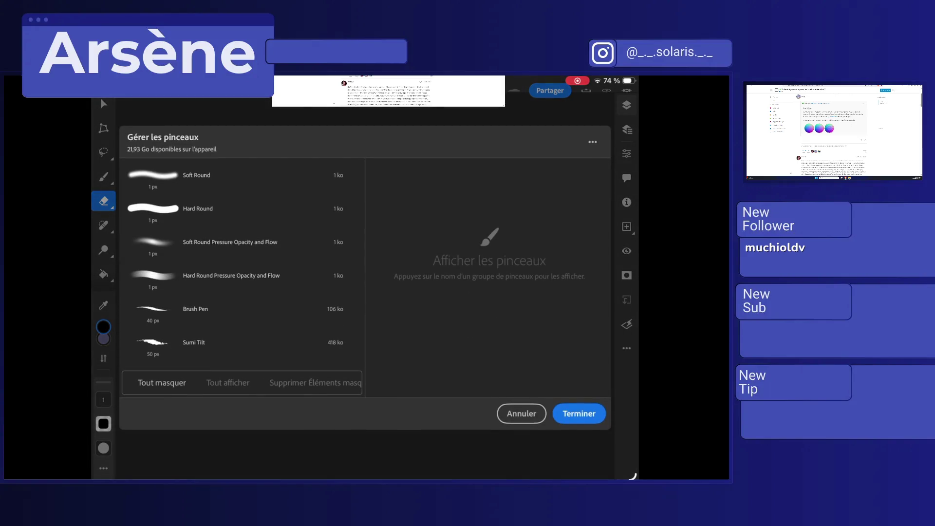
pyautogui.scroll(-15, 243, 263)
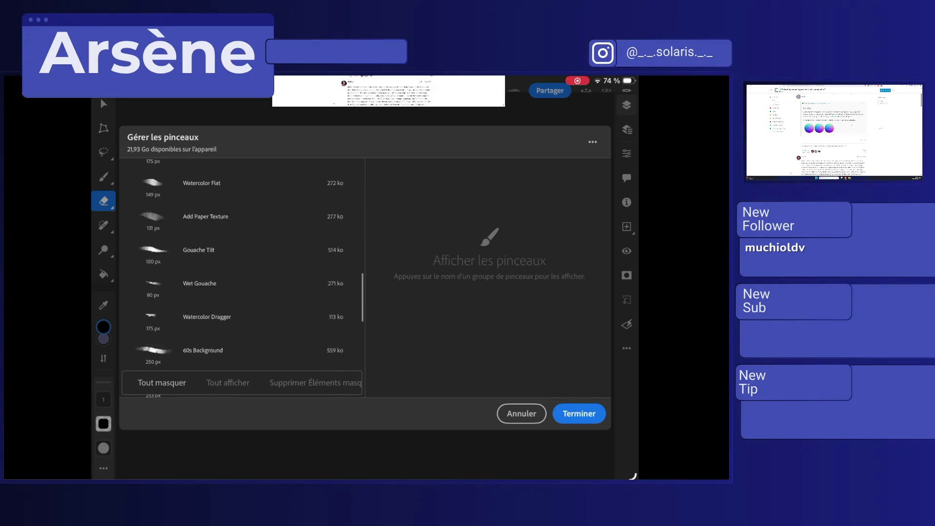
pyautogui.click(521, 413)
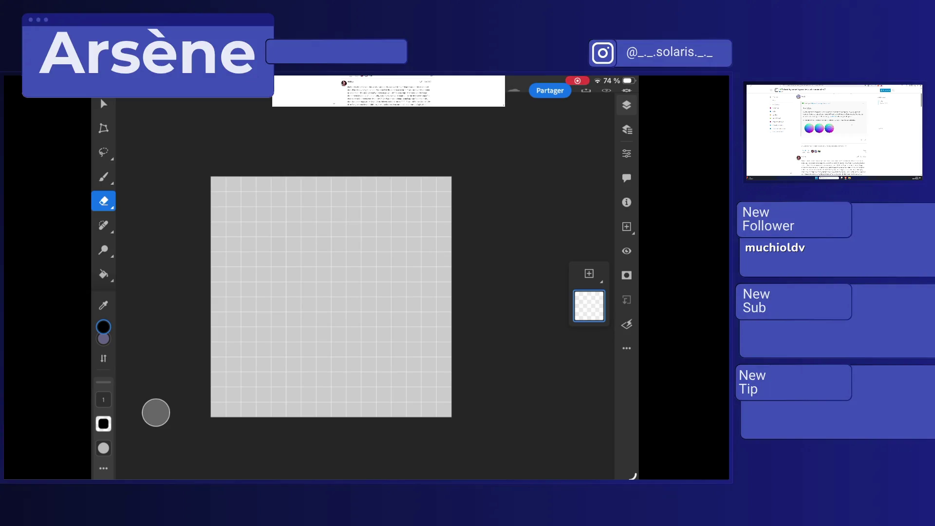
# Step: Duplicate the current layer, then delete the extra copy
pyautogui.click(627, 348)
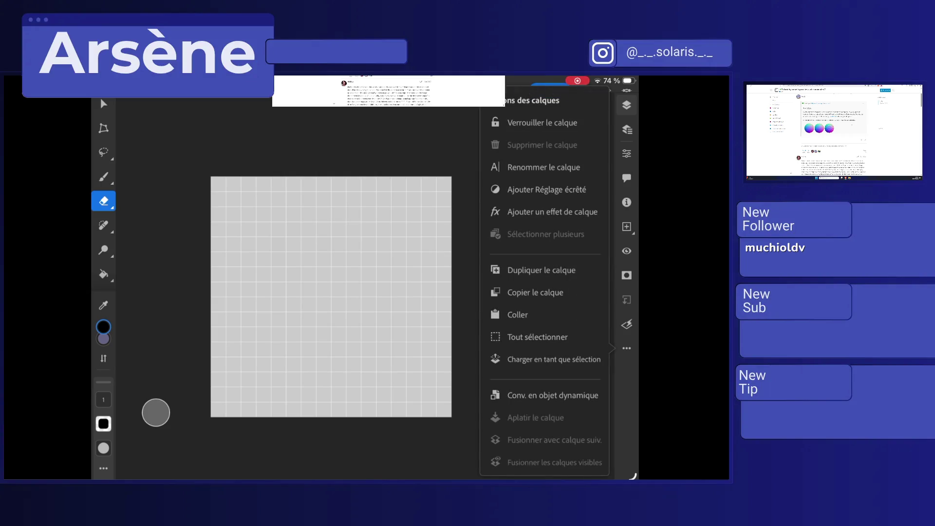
pyautogui.click(541, 270)
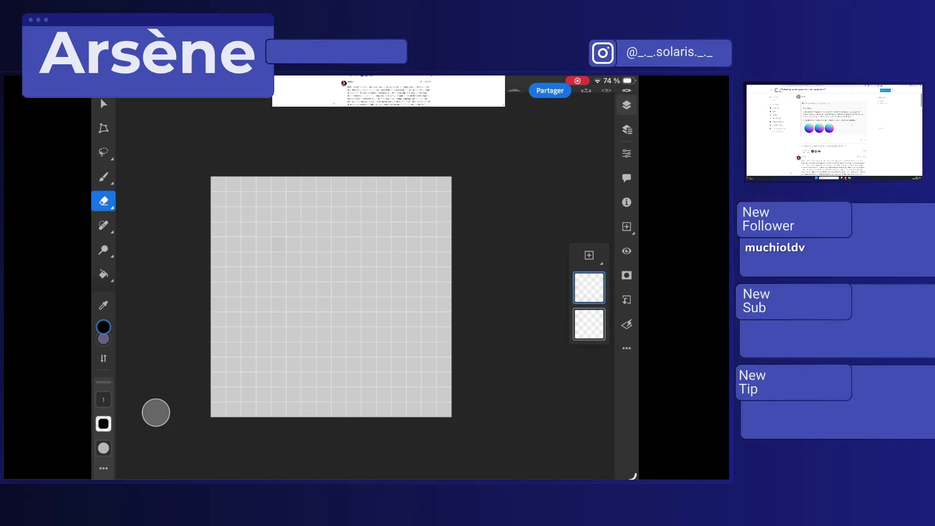
pyautogui.click(627, 349)
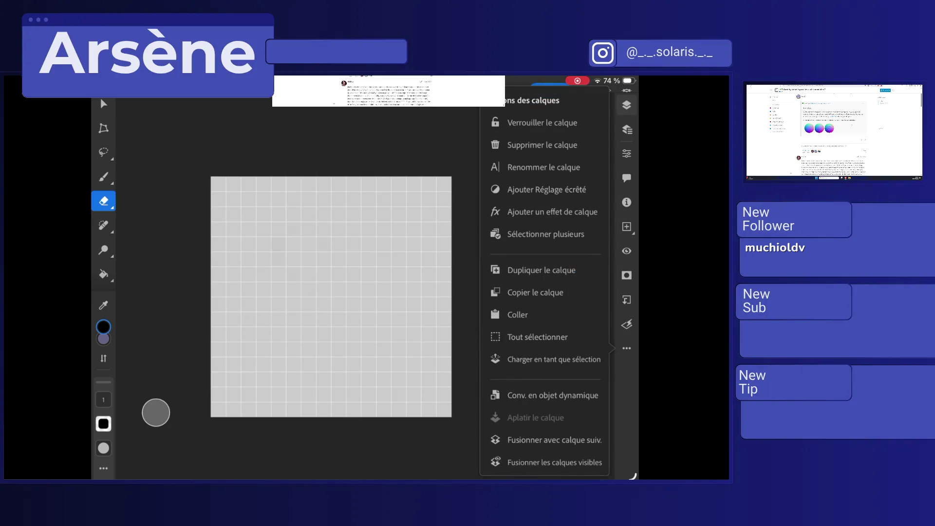
pyautogui.click(542, 145)
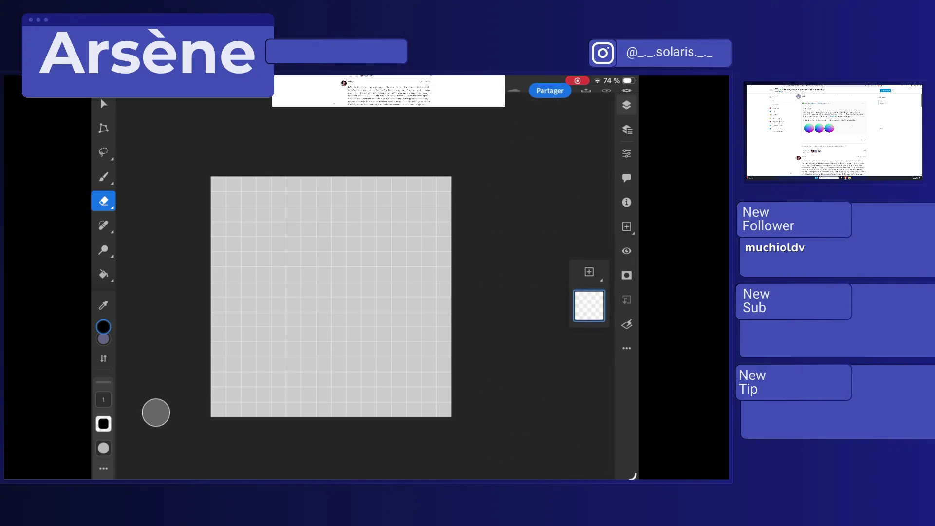
# Step: Check Calque 2's properties and show the layers strip beside the canvas
pyautogui.click(627, 154)
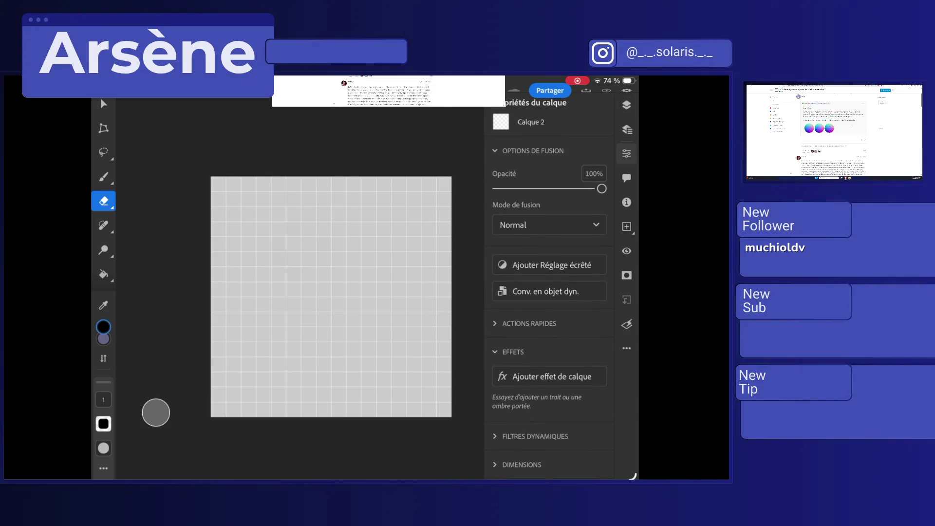
pyautogui.click(627, 154)
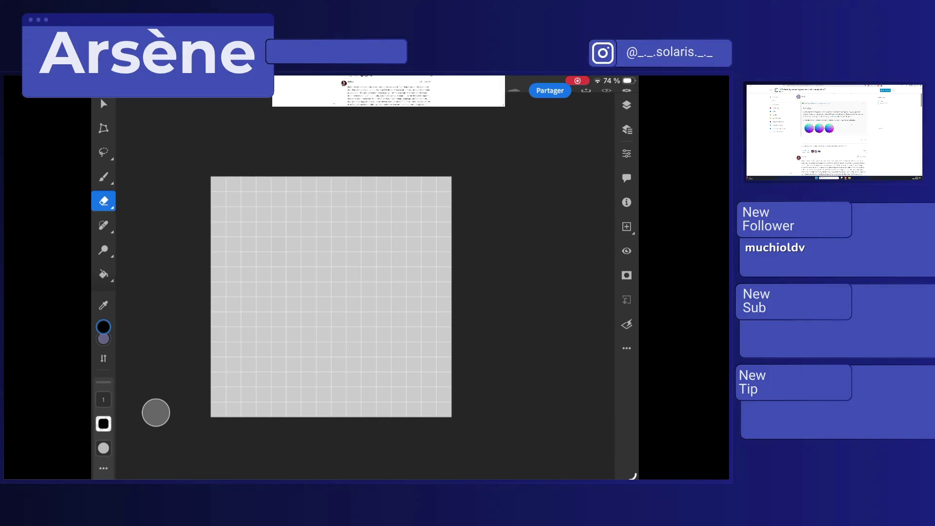
pyautogui.click(627, 104)
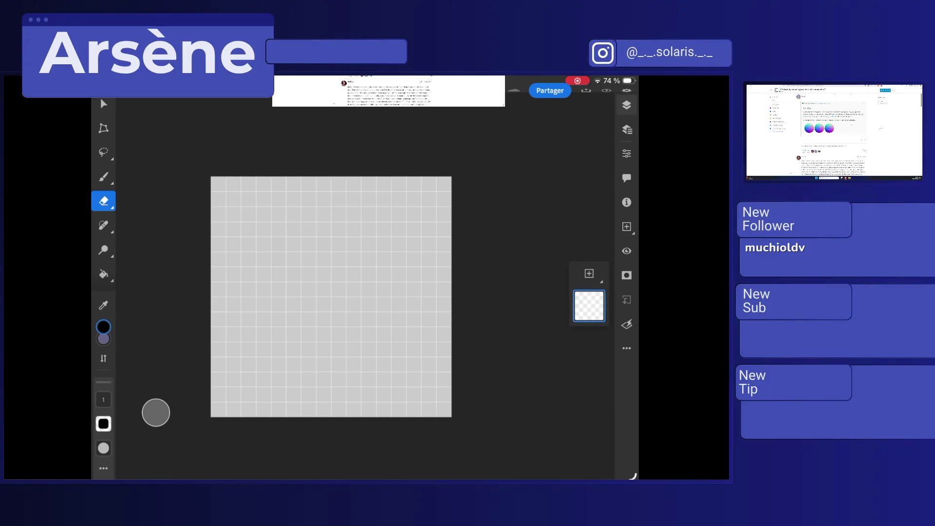
pyautogui.scroll(-2, 104, 244)
pyautogui.scroll(2, 103, 244)
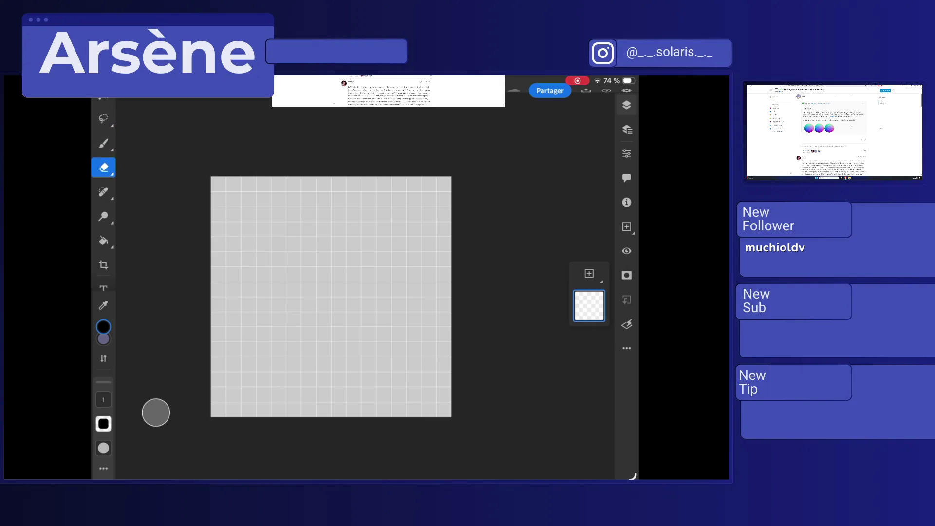
pyautogui.click(100, 100)
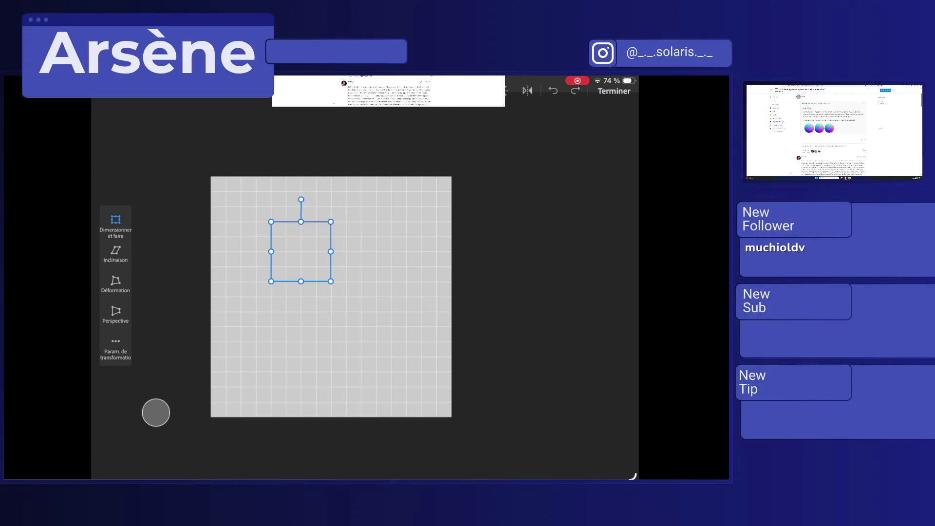
# Step: Finish the transform, switch to the Brush tool, and keep the 1 px Hard Round tip
pyautogui.click(100, 99)
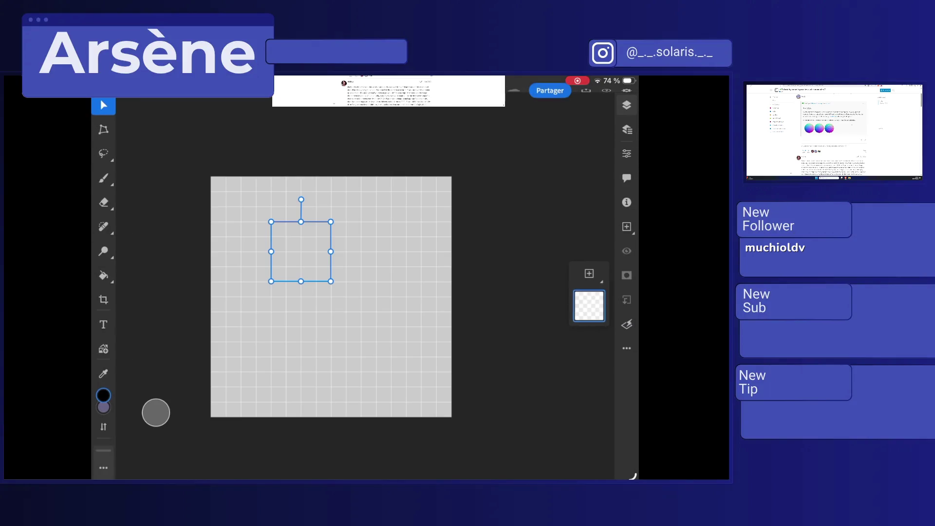
pyautogui.press('b')
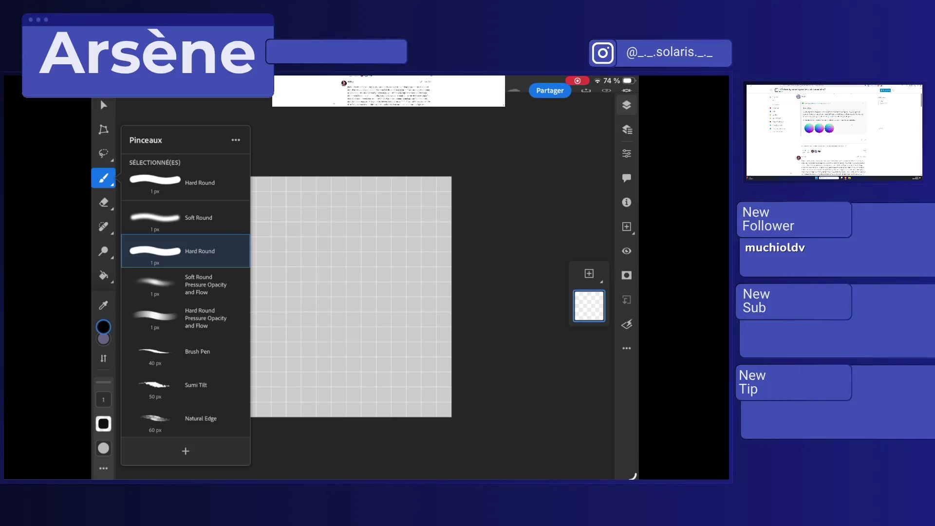
pyautogui.scroll(-10, 185, 302)
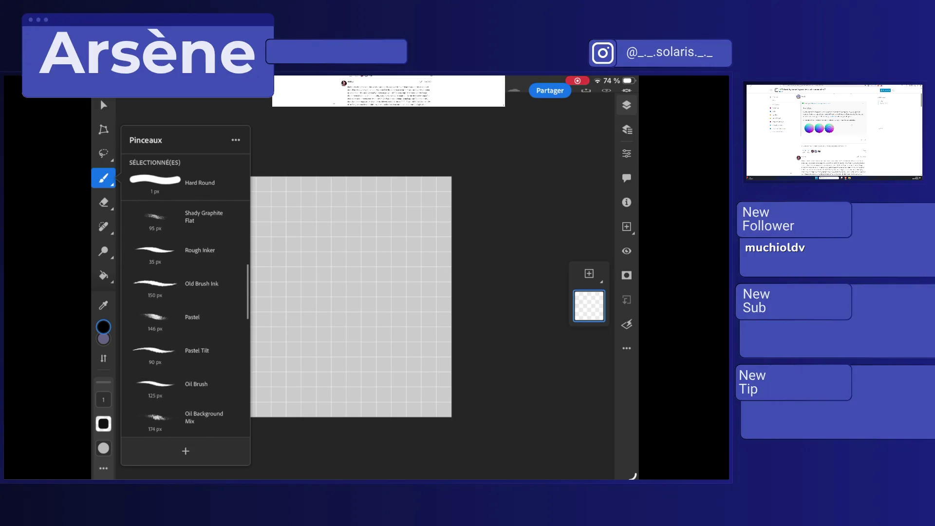
pyautogui.scroll(-8, 185, 321)
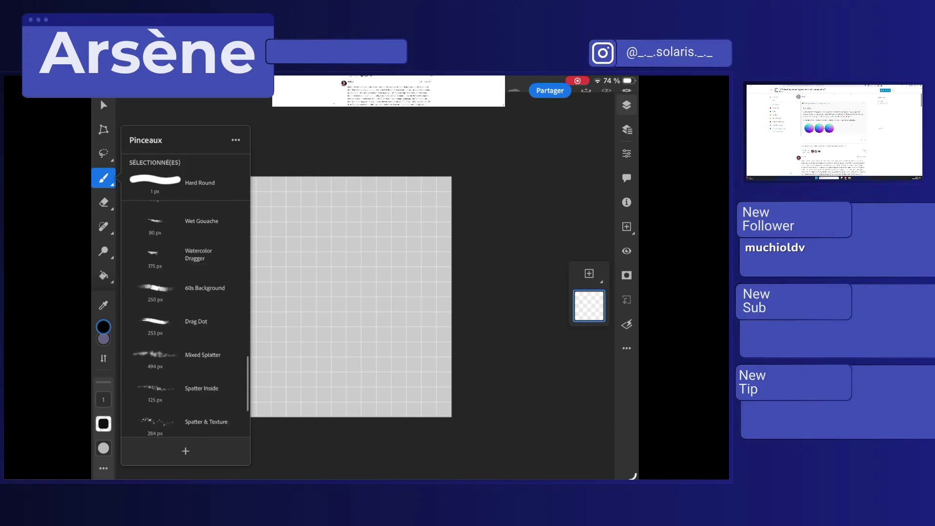
pyautogui.scroll(15, 185, 302)
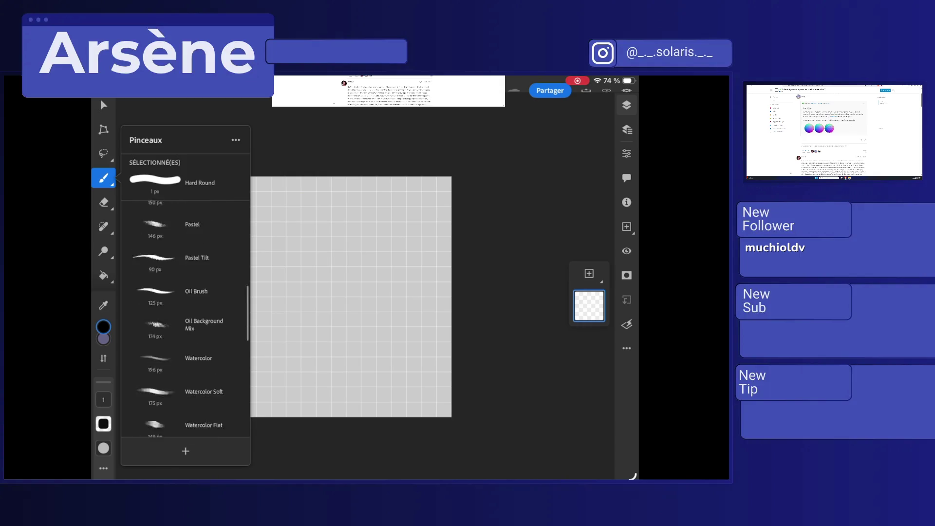
pyautogui.click(236, 139)
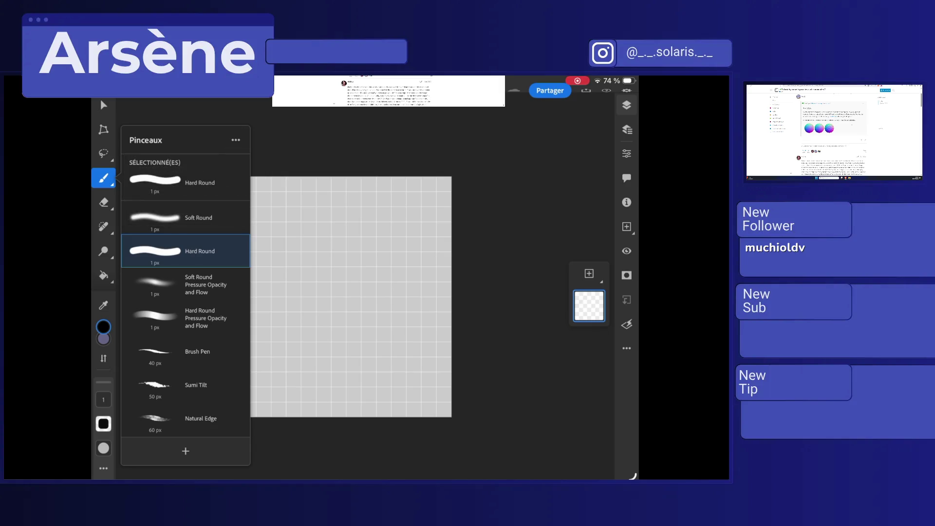
pyautogui.click(156, 413)
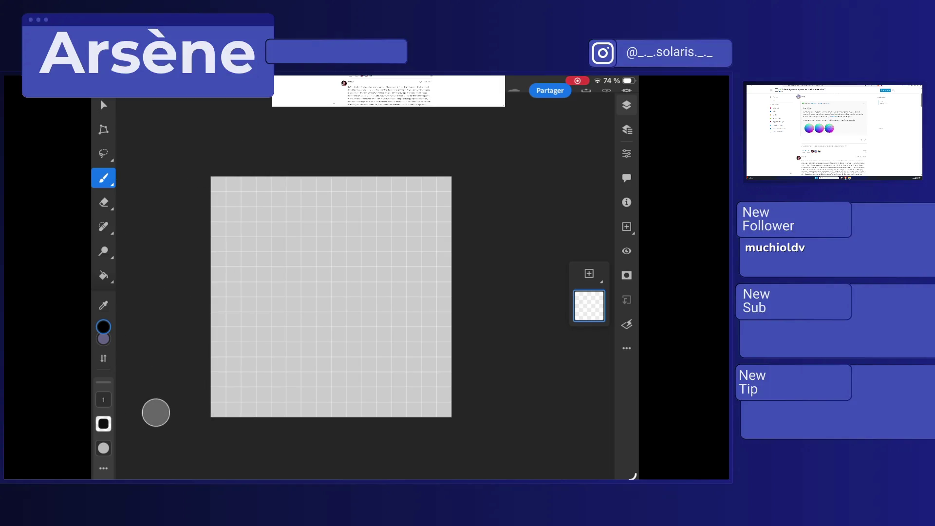
# Step: Quit Photoshop and dismiss Fresco's new document window
pyautogui.moveTo(365, 478); pyautogui.dragTo(365, 317)
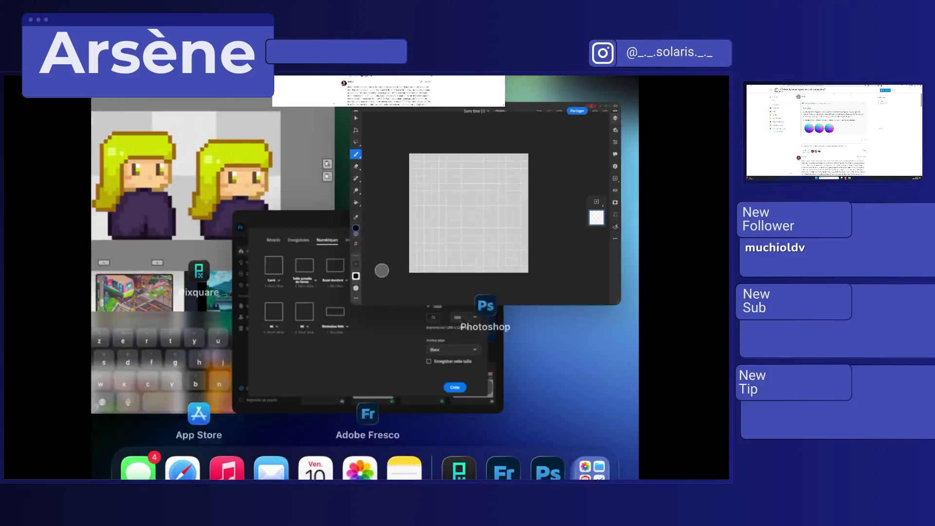
pyautogui.moveTo(541, 171); pyautogui.dragTo(541, 48)
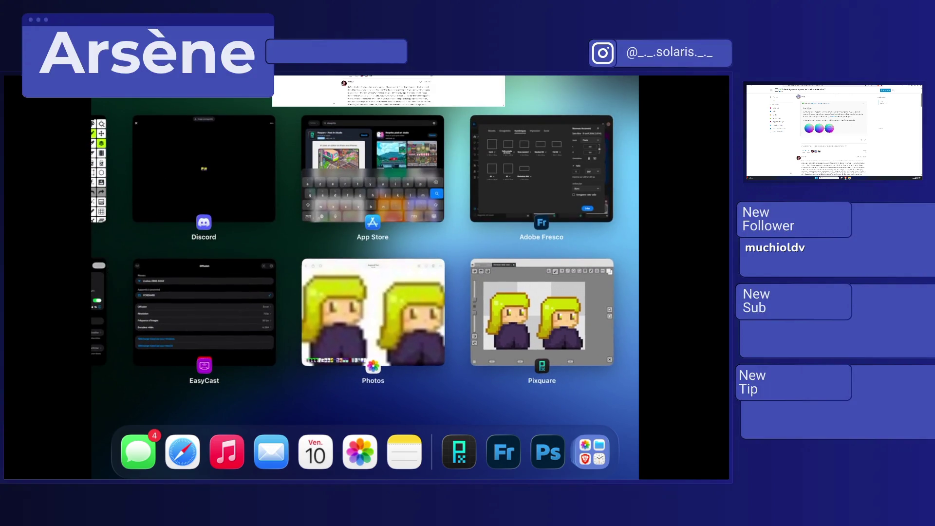
pyautogui.click(542, 168)
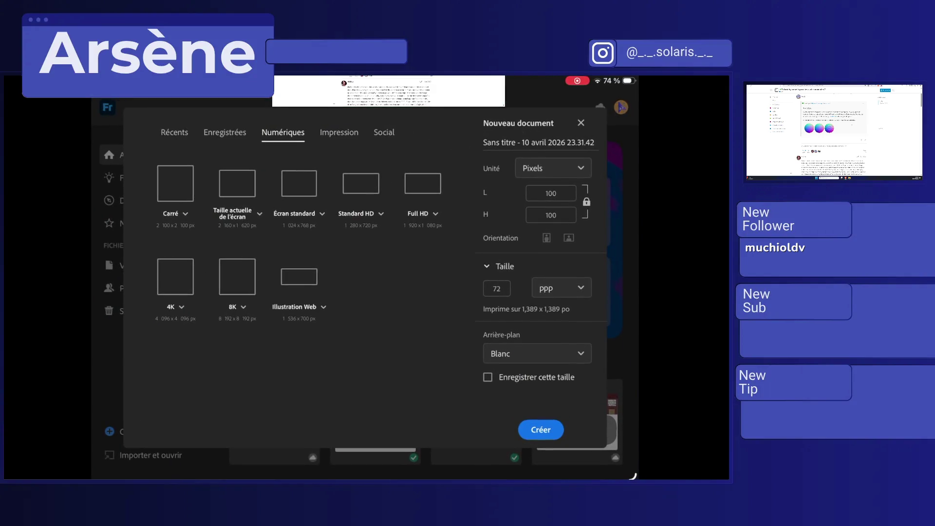
pyautogui.click(581, 123)
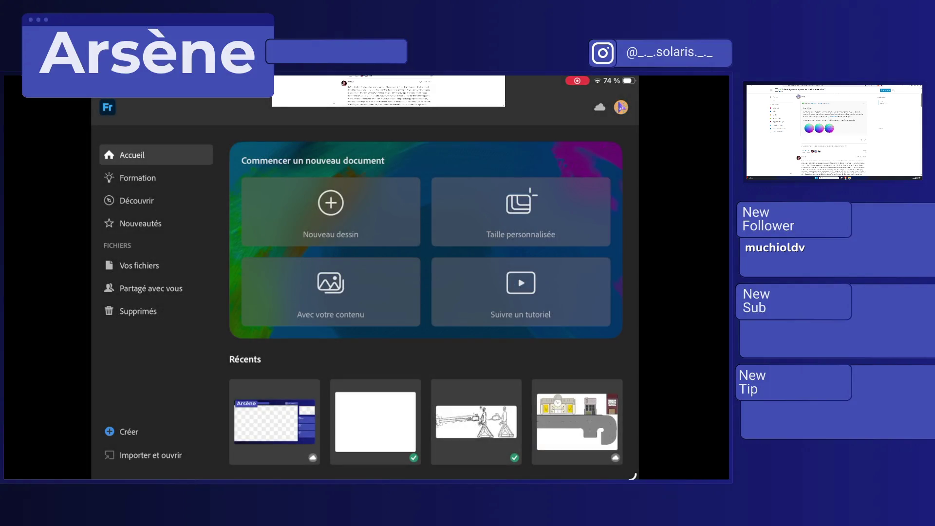
# Step: Quit Fresco and return to the Pixquare character sprites
pyautogui.moveTo(366, 477); pyautogui.dragTo(365, 292)
pyautogui.moveTo(542, 171); pyautogui.dragTo(541, 48)
pyautogui.click(522, 161)
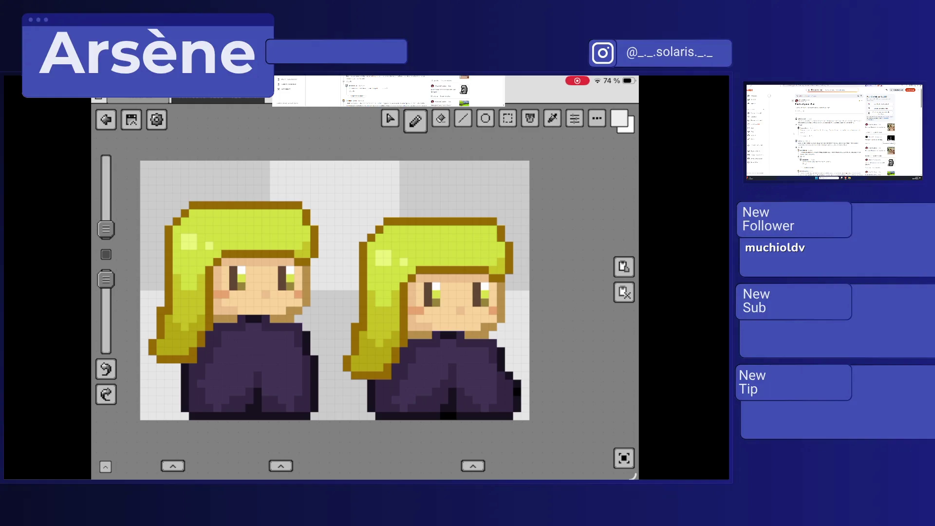
# Step: Leave Pixquare for the iPad home screen showing Photoshop and Adobe Fresco
pyautogui.scroll(-3, 834, 131)
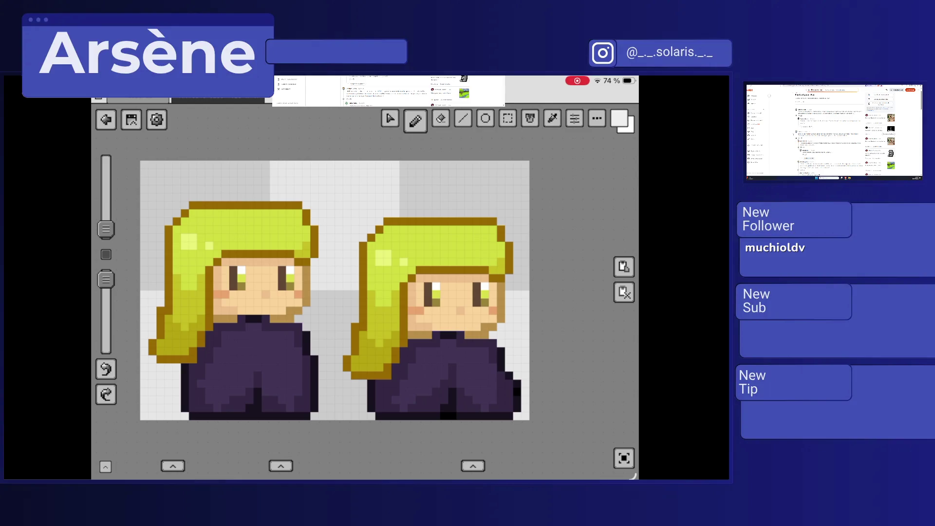
pyautogui.scroll(-5, 828, 132)
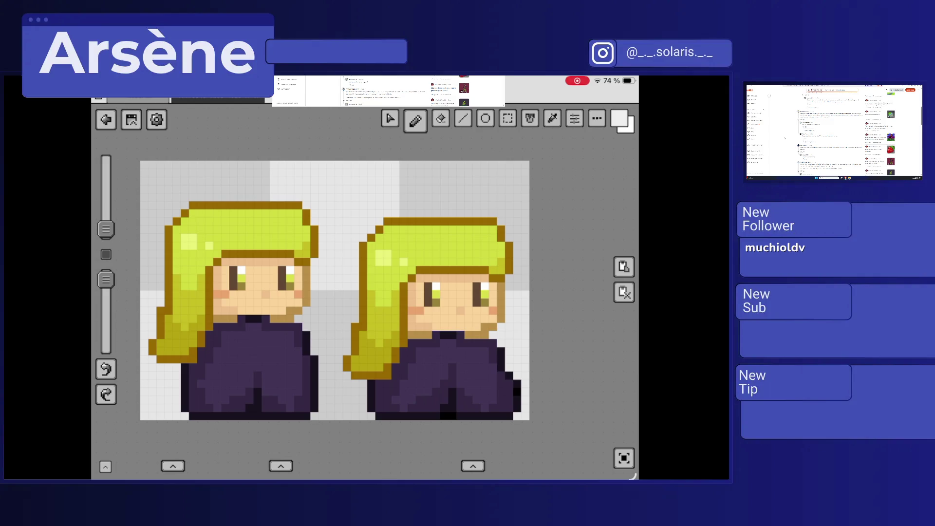
pyautogui.press('super+h')
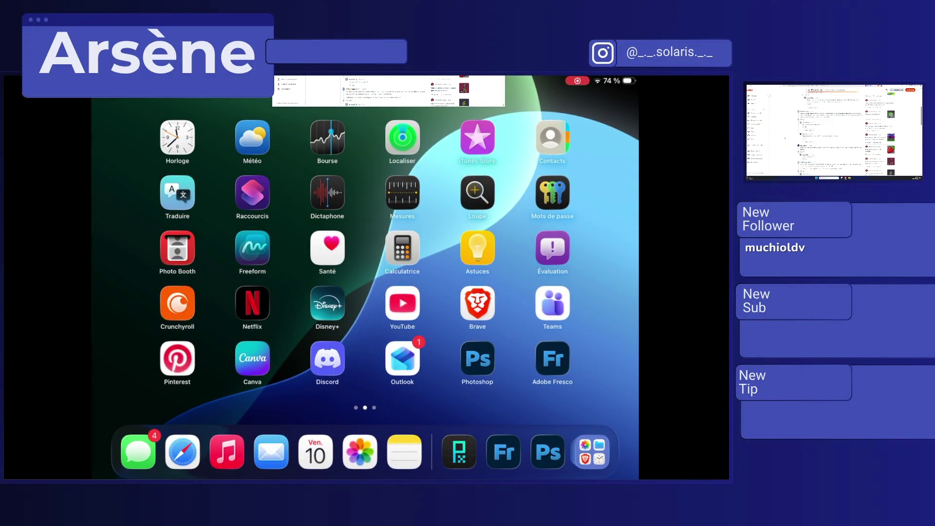
# Step: In the App Store, replace the old Aseprite search with a search for 'Pixaki'
pyautogui.press('super+Up')
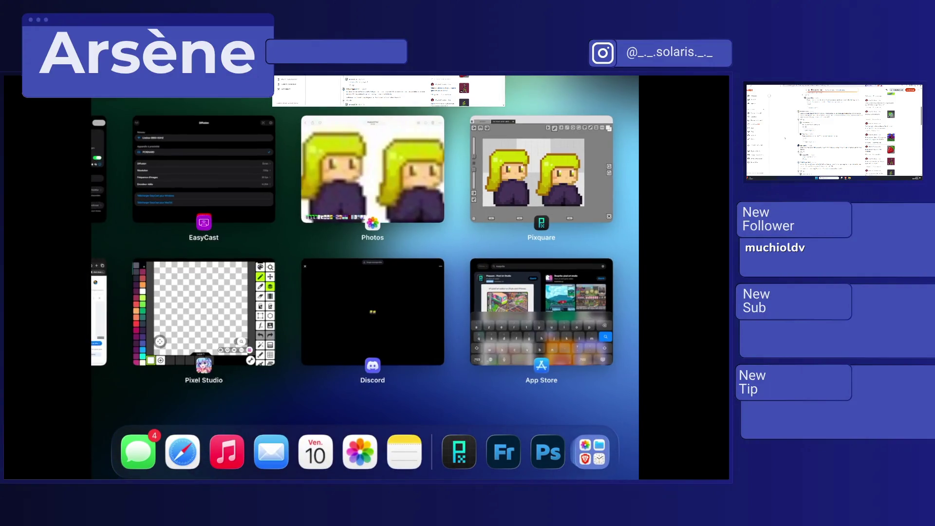
pyautogui.click(541, 311)
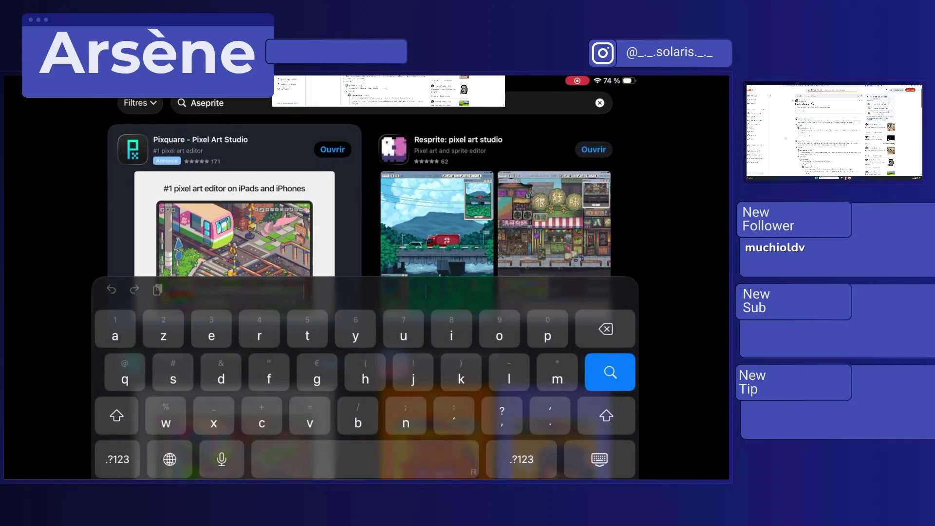
pyautogui.click(600, 103)
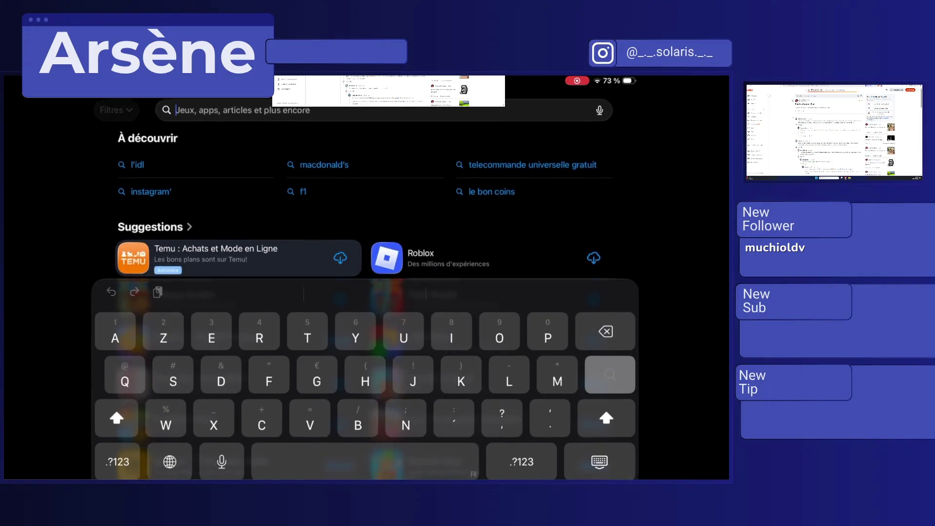
pyautogui.write('Pixa')
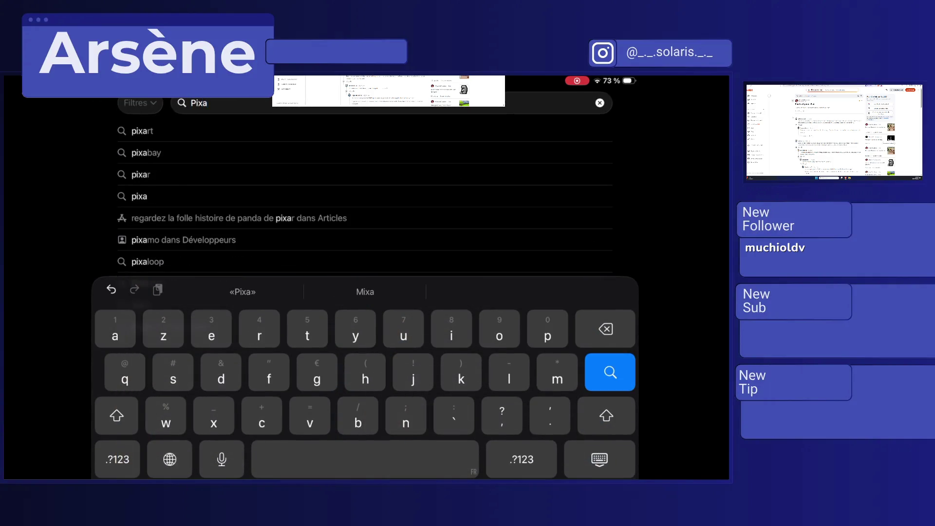
pyautogui.write('ki')
pyautogui.press('Return')
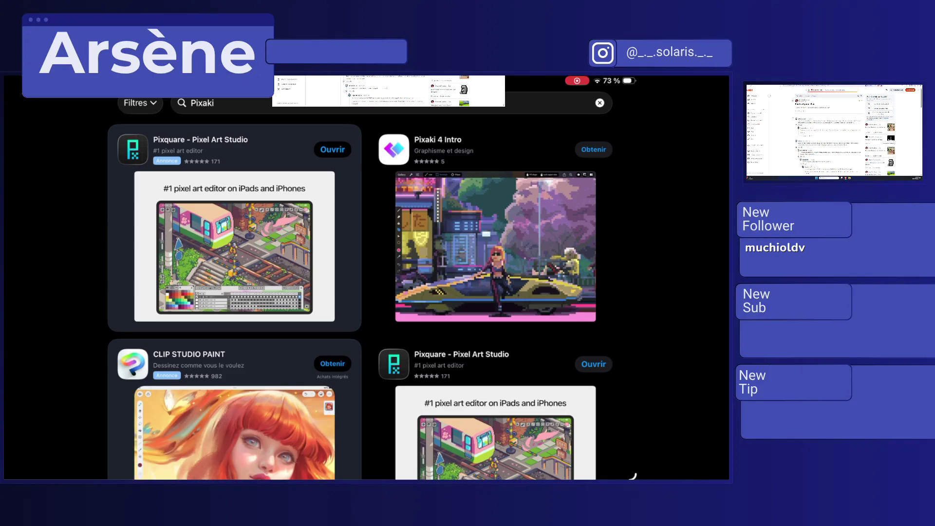
# Step: Install Pixaki 4 Intro from its app page and launch it
pyautogui.click(438, 146)
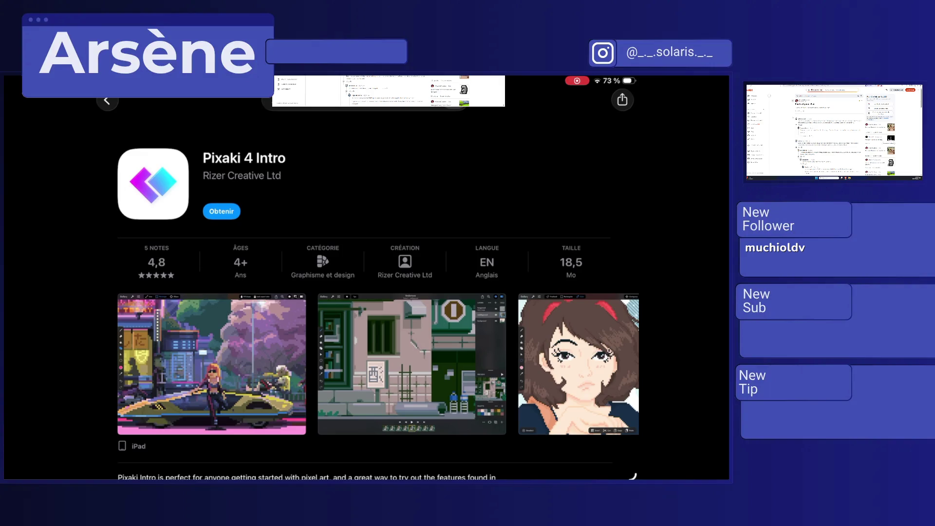
pyautogui.click(221, 211)
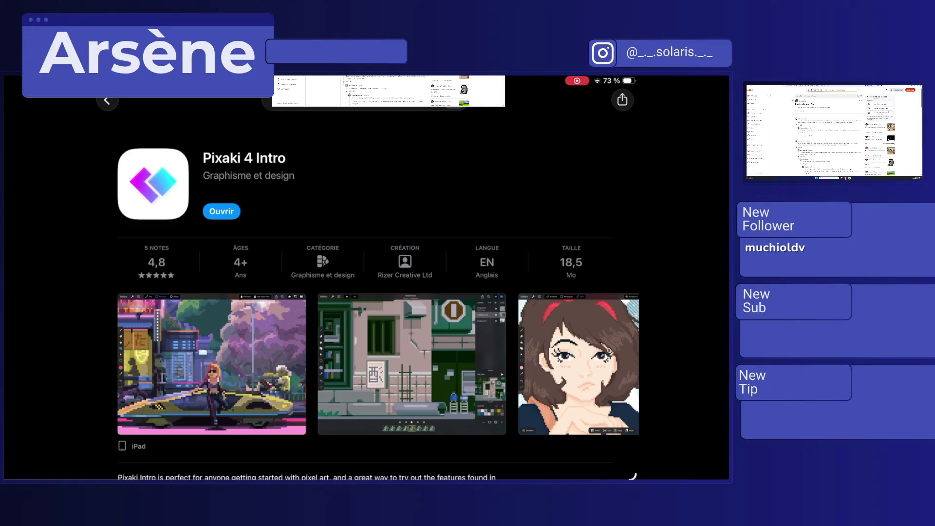
pyautogui.click(221, 211)
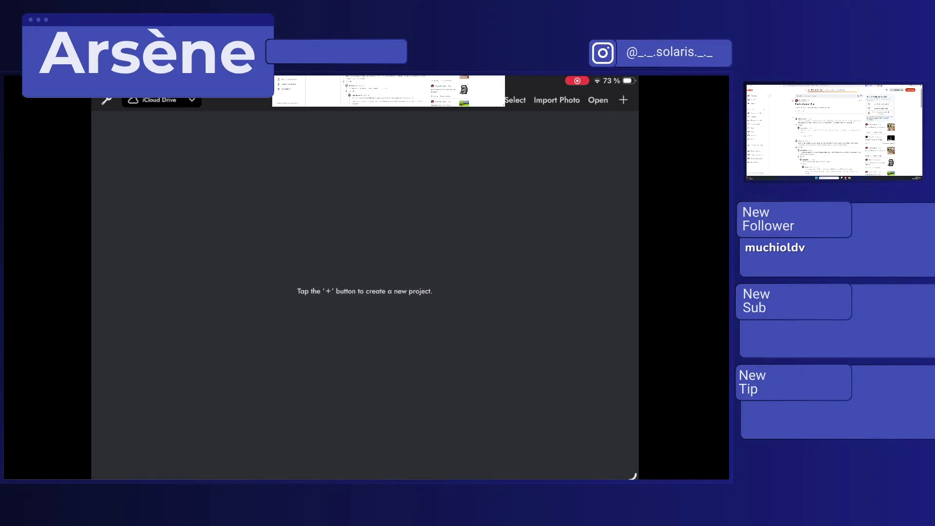
# Step: Create a new 32×32 Medium sprite project with a transparent background
pyautogui.click(623, 100)
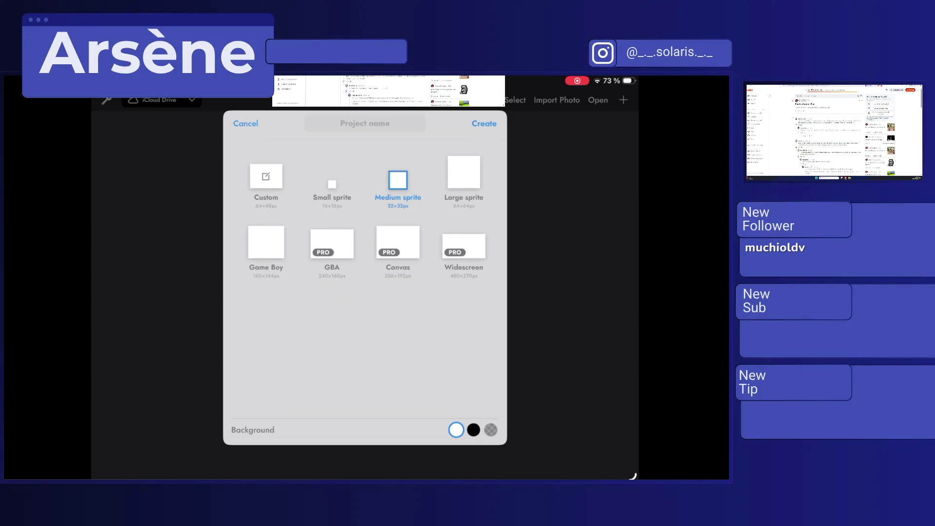
pyautogui.click(491, 430)
pyautogui.click(484, 124)
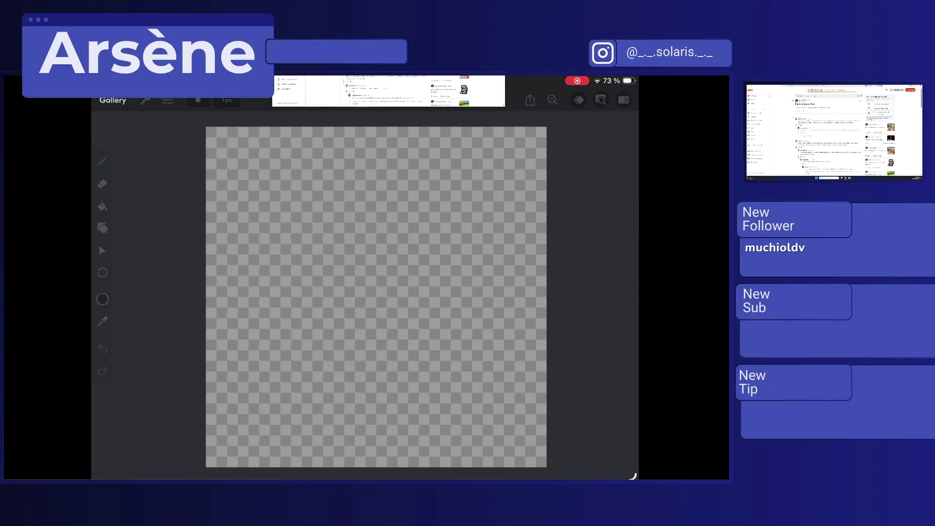
# Step: Draw a black test squiggle on the canvas, then erase its right half
pyautogui.moveTo(307, 196)
pyautogui.mouseDown()
pyautogui.moveTo(318, 196)
pyautogui.moveTo(329, 239)
pyautogui.moveTo(307, 229)
pyautogui.moveTo(329, 195)
pyautogui.moveTo(341, 253)
pyautogui.moveTo(390, 292)
pyautogui.moveTo(404, 239)
pyautogui.mouseUp()
pyautogui.click(102, 183)
pyautogui.moveTo(361, 260)
pyautogui.mouseDown()
pyautogui.moveTo(371, 238)
pyautogui.moveTo(365, 205)
pyautogui.moveTo(380, 283)
pyautogui.moveTo(404, 260)
pyautogui.moveTo(349, 260)
pyautogui.moveTo(339, 212)
pyautogui.moveTo(307, 206)
pyautogui.moveTo(307, 238)
pyautogui.mouseUp()
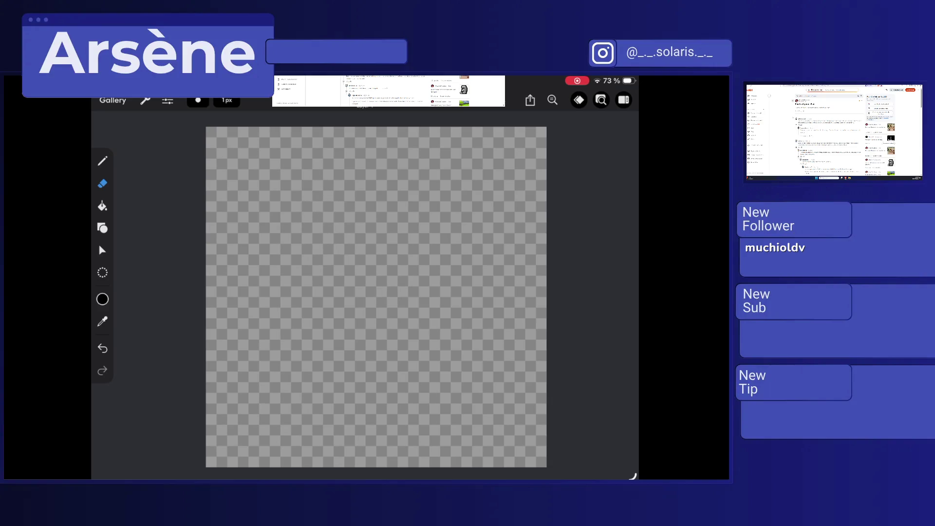
# Step: Browse the colour chooser's palette, sliders and square views, then set black
pyautogui.click(102, 299)
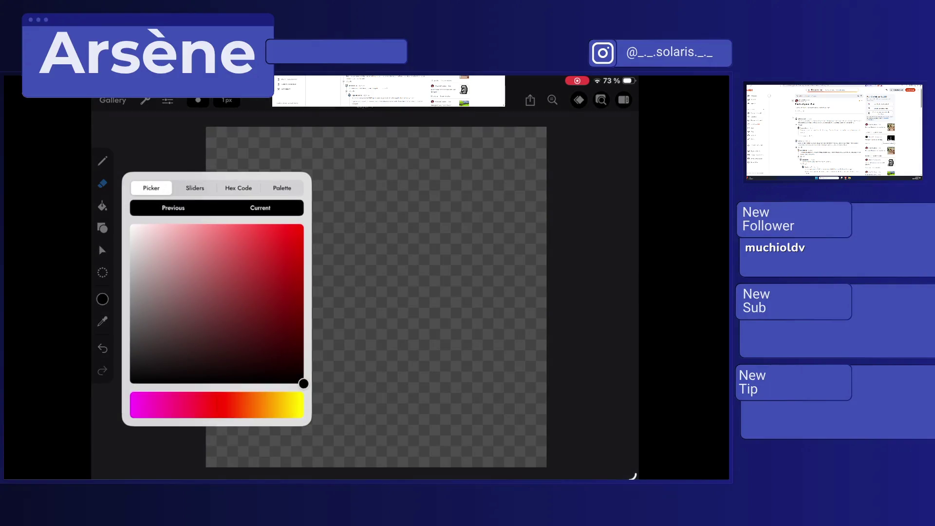
pyautogui.click(282, 188)
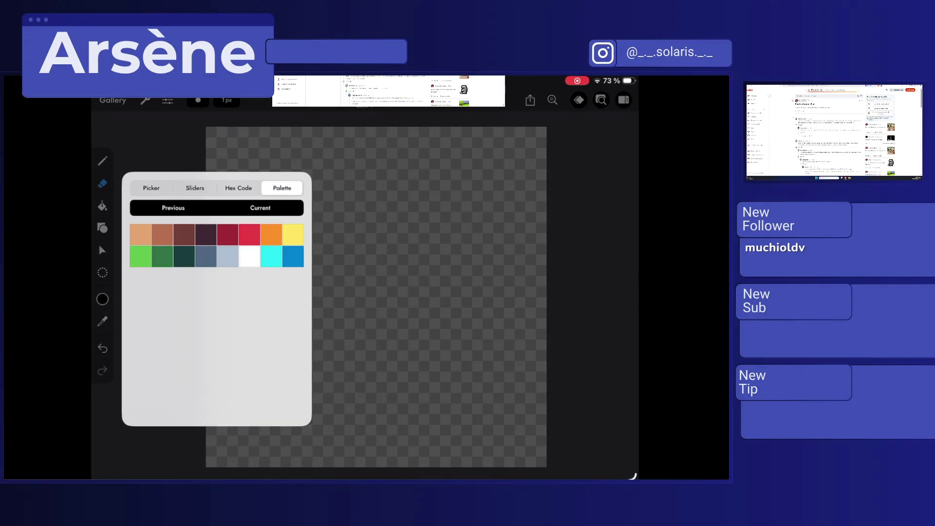
pyautogui.click(238, 188)
pyautogui.click(195, 188)
pyautogui.click(151, 188)
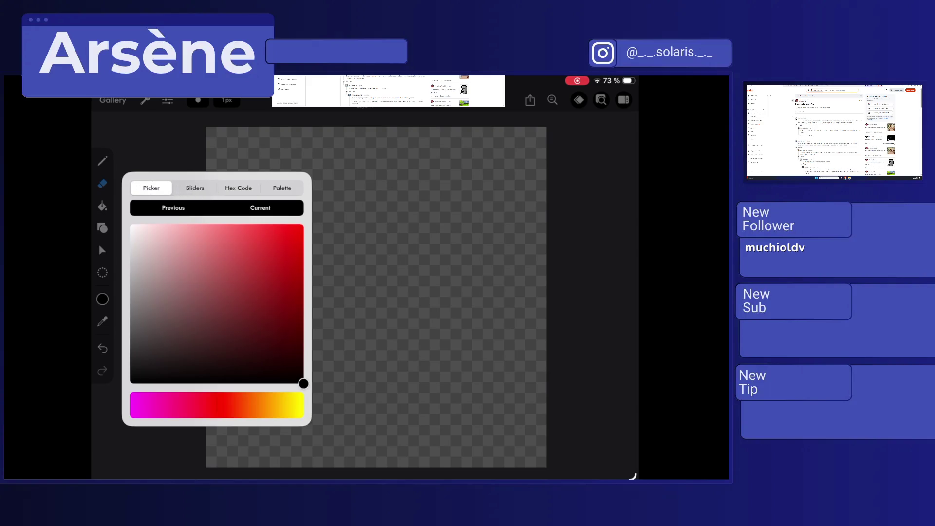
pyautogui.click(195, 188)
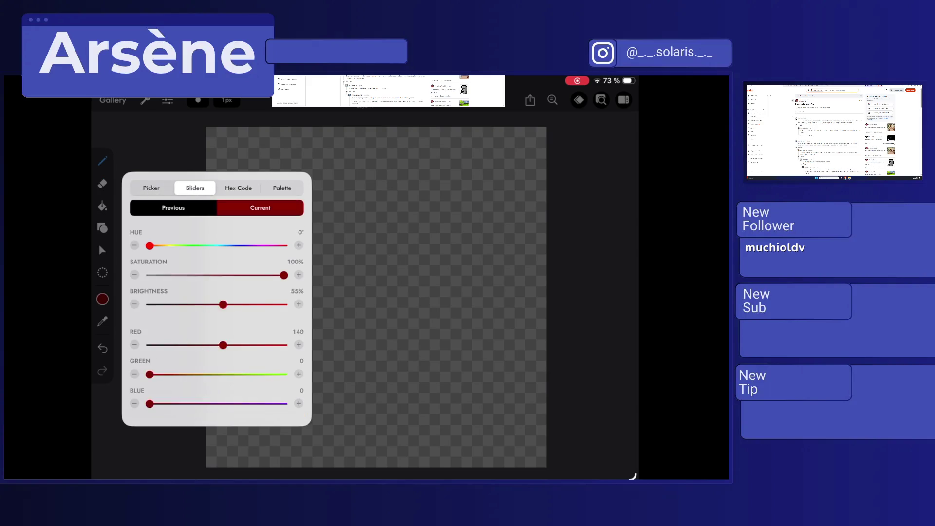
pyautogui.click(102, 161)
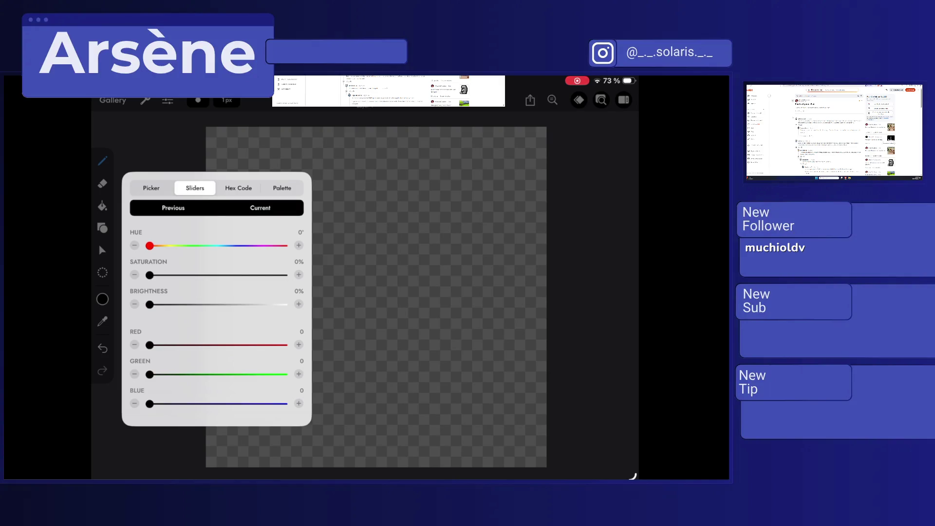
# Step: Try the Selection and Transform tools, then go back to the Gallery
pyautogui.click(102, 272)
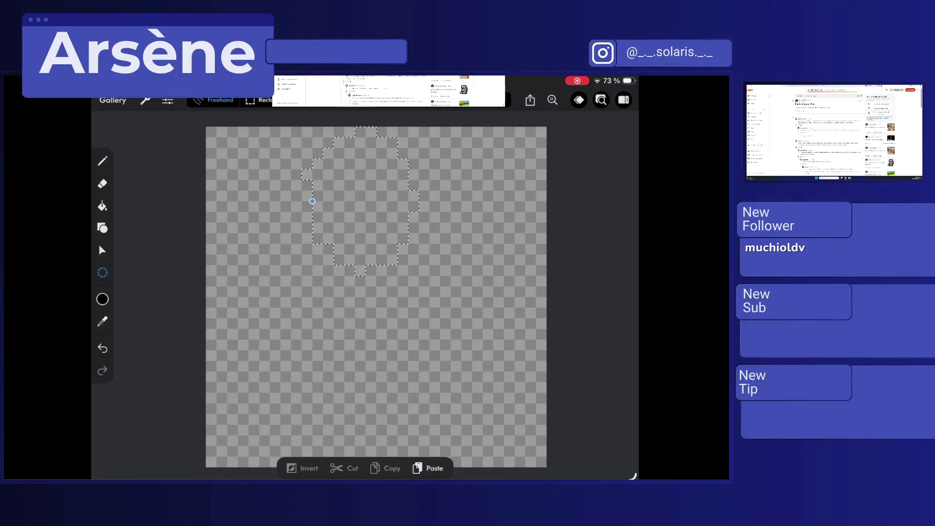
pyautogui.click(103, 250)
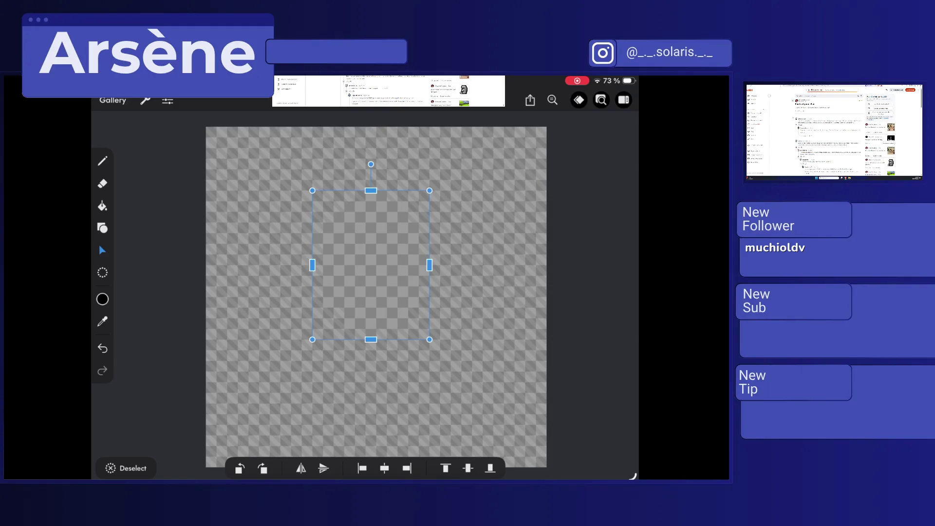
pyautogui.click(113, 100)
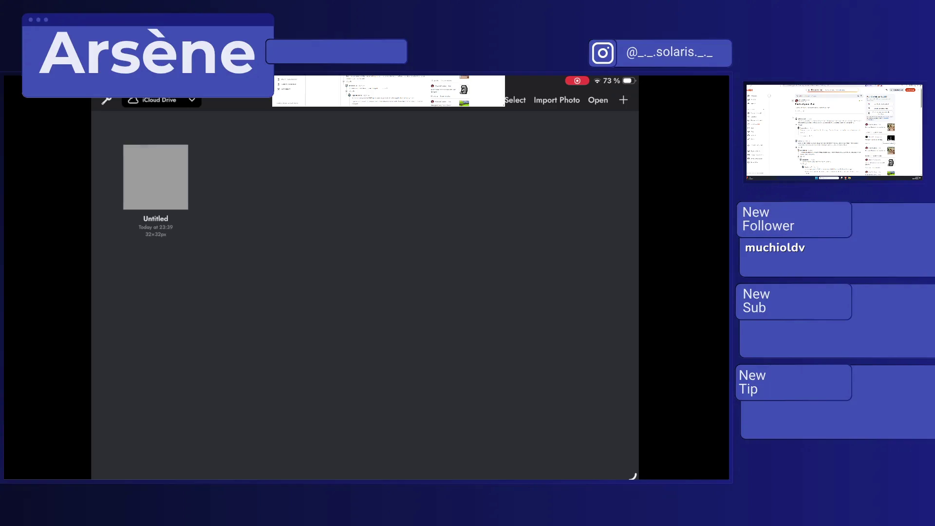
# Step: Import the two-character image from Photos, test-erase two hair pixels, then undo
pyautogui.click(557, 100)
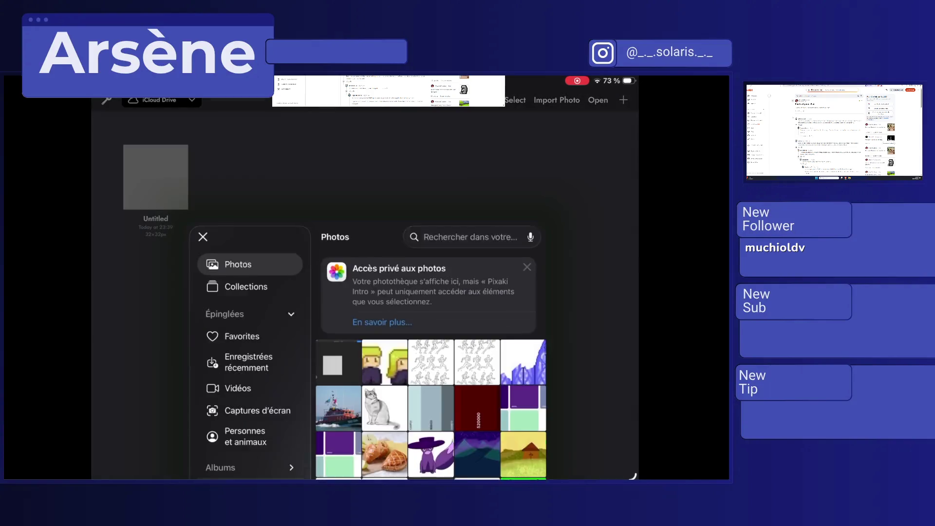
pyautogui.click(385, 256)
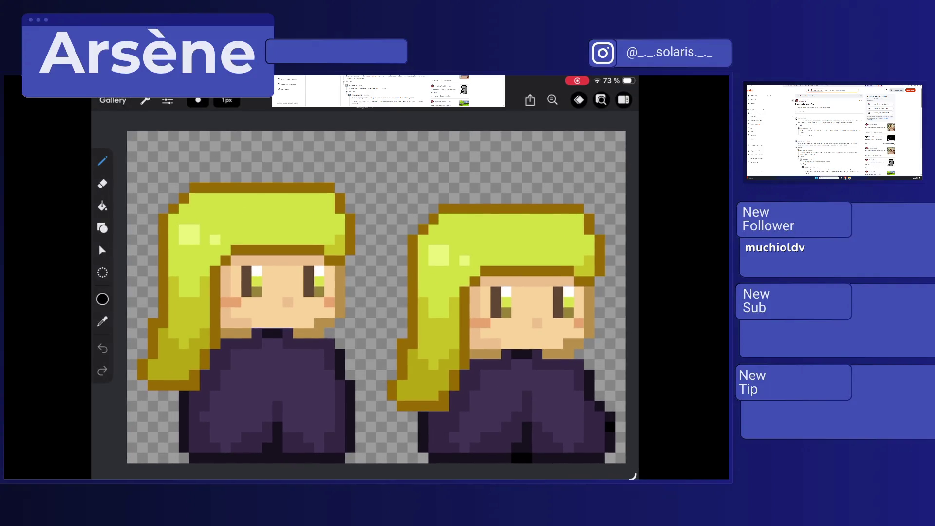
pyautogui.click(103, 184)
pyautogui.moveTo(288, 194); pyautogui.dragTo(298, 194)
pyautogui.click(102, 348)
# Step: Show the layers panel, toggle the sprite preview, and add Layer 2 above Layer 1
pyautogui.click(624, 100)
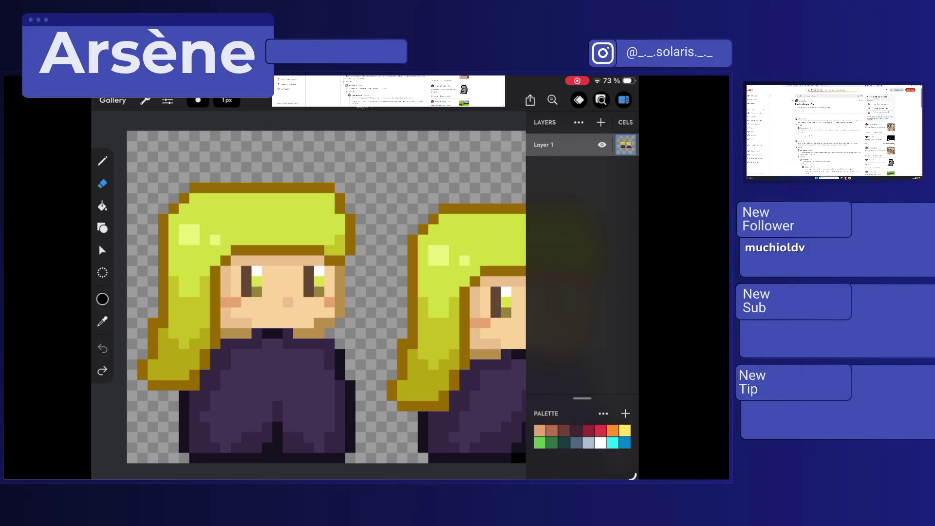
pyautogui.scroll(-3, 316, 292)
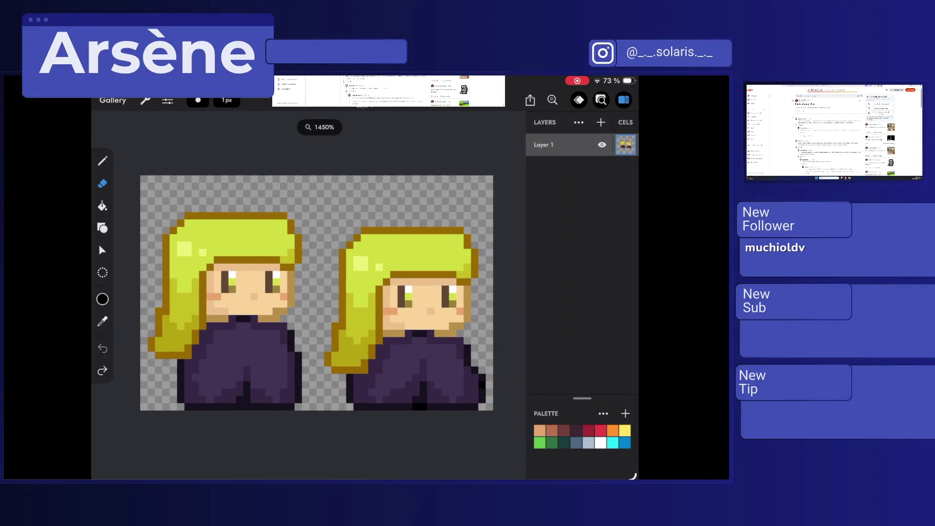
pyautogui.click(601, 100)
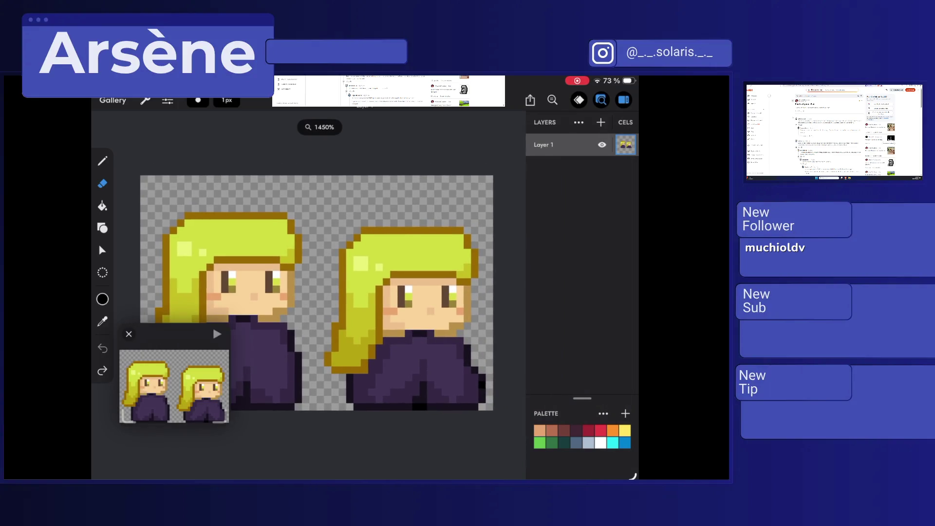
pyautogui.click(601, 100)
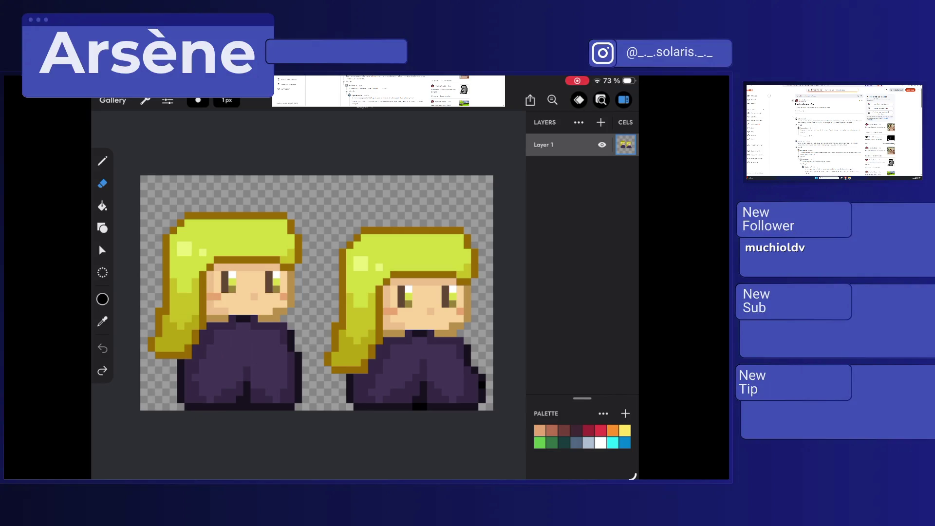
pyautogui.click(601, 123)
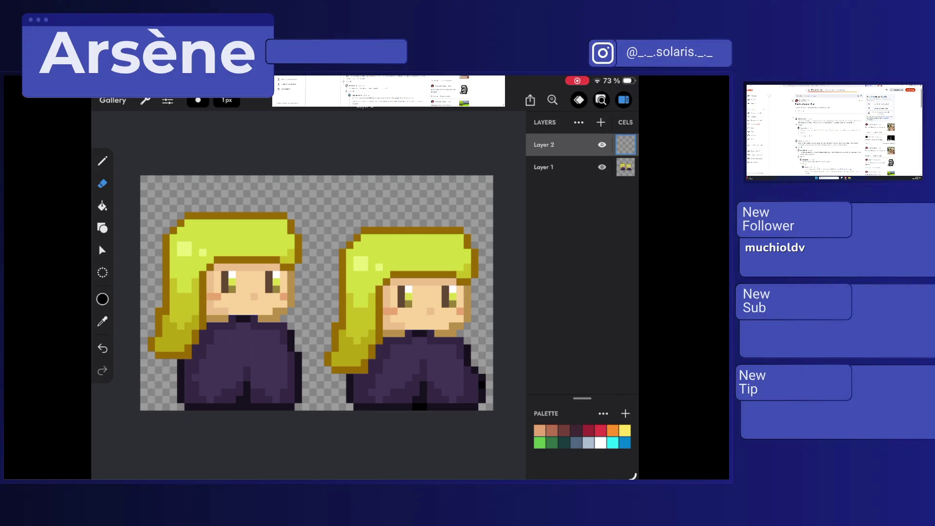
# Step: Inspect Layer 1's cel options and the sprite preview, then bring up the import choices
pyautogui.click(625, 145)
pyautogui.click(544, 167)
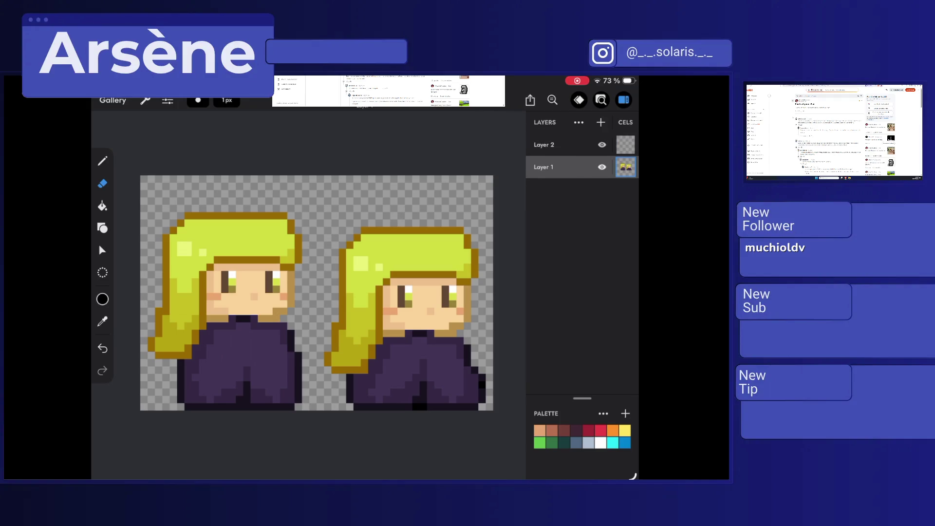
pyautogui.click(626, 167)
pyautogui.click(626, 168)
pyautogui.click(601, 100)
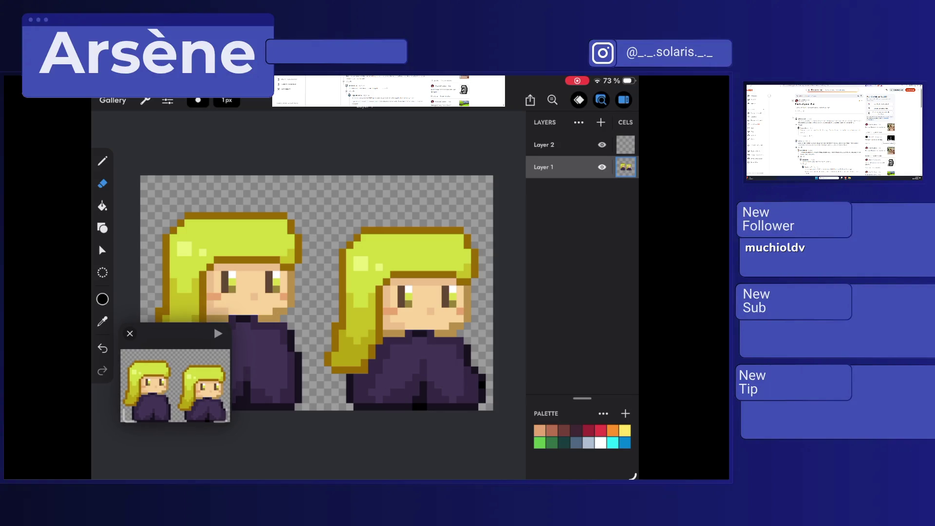
pyautogui.click(129, 334)
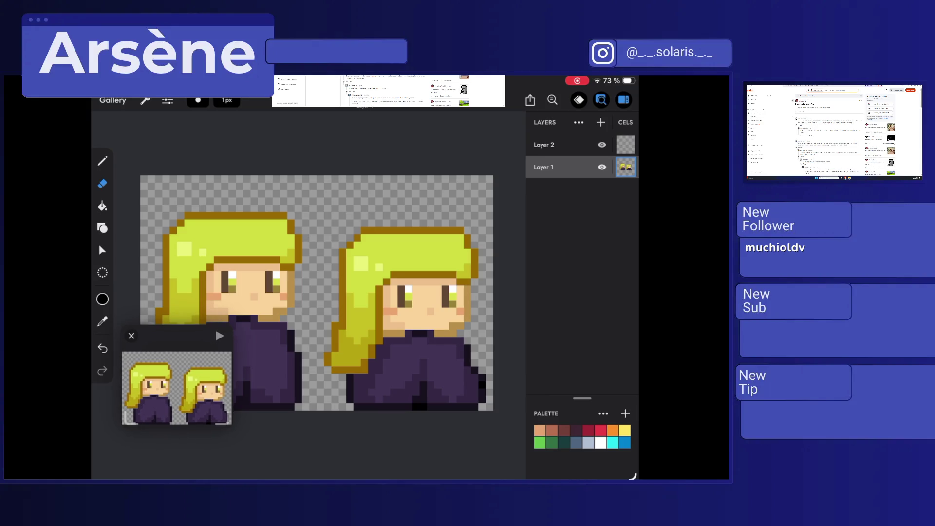
pyautogui.click(626, 167)
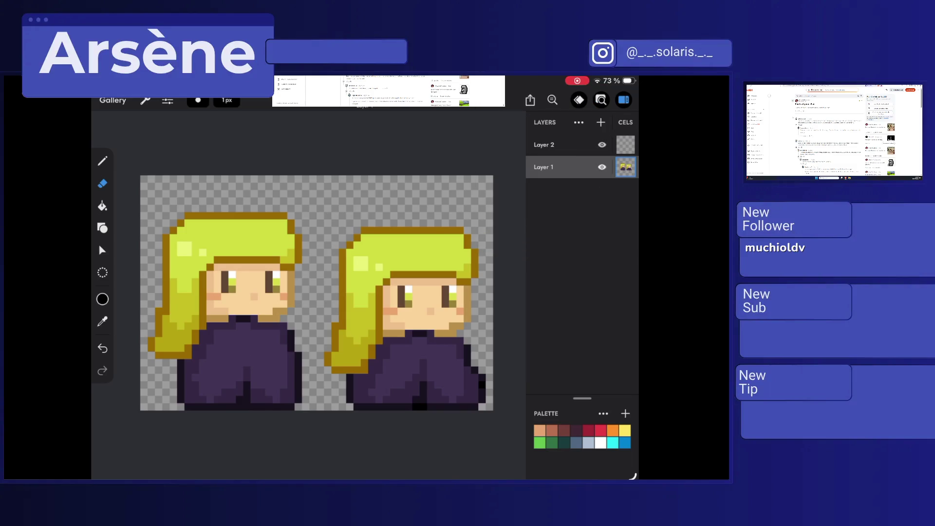
pyautogui.click(579, 122)
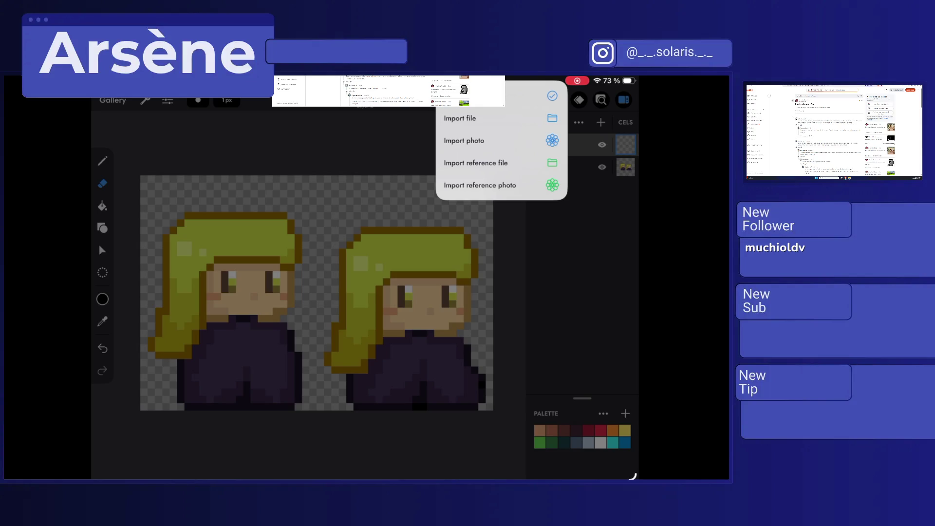
# Step: Dismiss the import choices, inspect the Layer 1 and Layer 2 cel options, and select Layer 2
pyautogui.press('Escape')
pyautogui.click(625, 144)
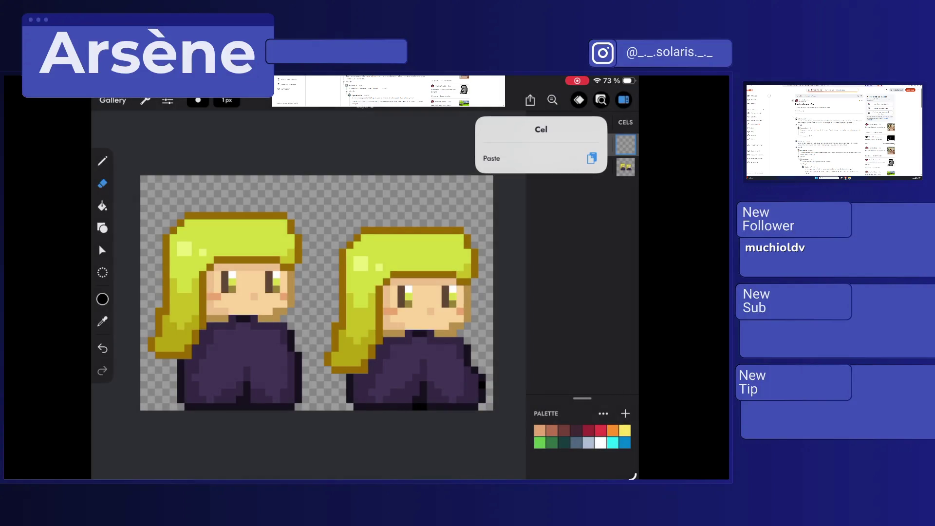
pyautogui.click(625, 167)
pyautogui.click(625, 167)
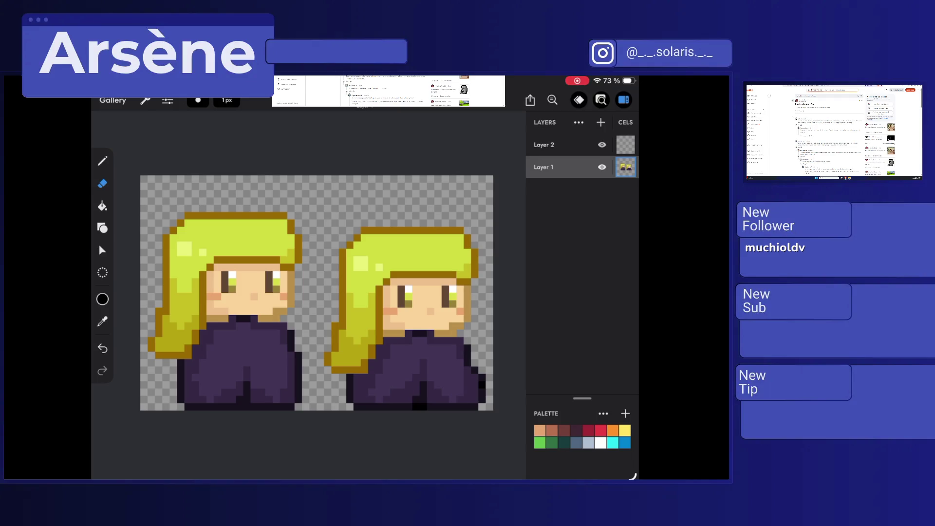
pyautogui.click(625, 167)
pyautogui.click(626, 145)
pyautogui.click(625, 144)
pyautogui.click(625, 145)
# Step: Pencil a black test patch over the right character's hair on Layer 2
pyautogui.click(102, 161)
pyautogui.moveTo(406, 251); pyautogui.dragTo(405, 294)
pyautogui.click(601, 100)
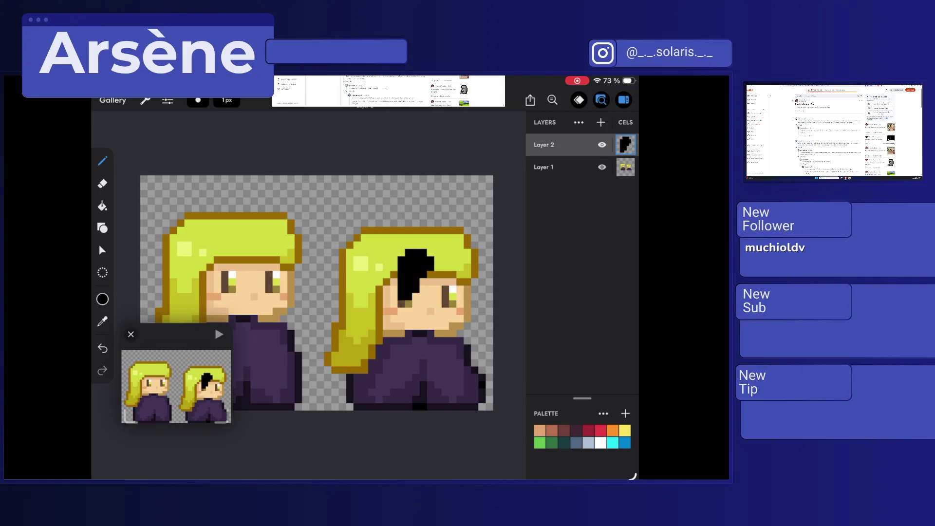
pyautogui.click(601, 100)
pyautogui.click(530, 100)
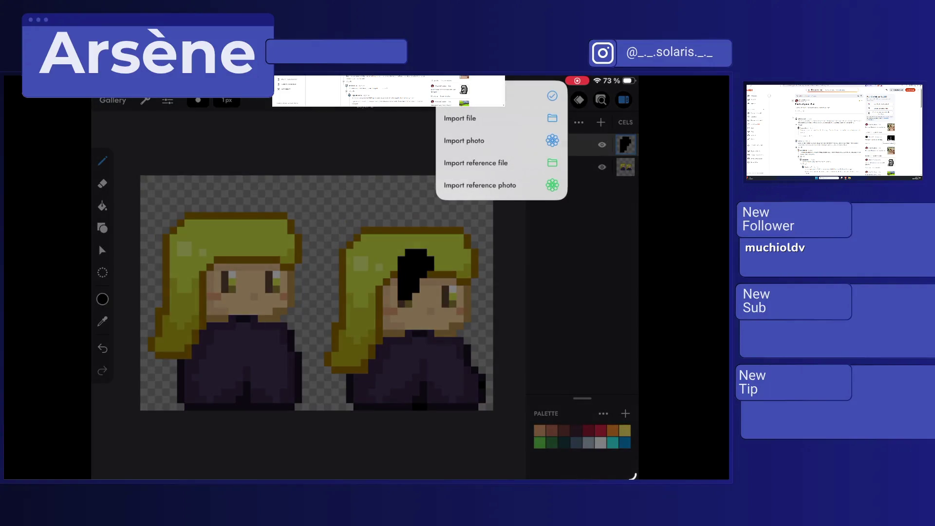
# Step: Clear the black patch from Layer 2's cel and merge Layer 2 down into Layer 1
pyautogui.click(625, 144)
pyautogui.click(625, 144)
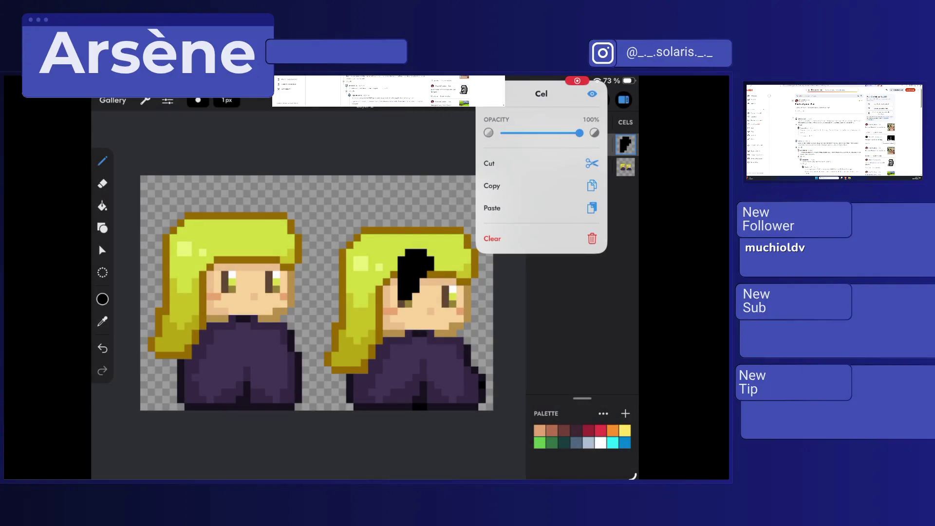
pyautogui.click(492, 238)
pyautogui.click(544, 144)
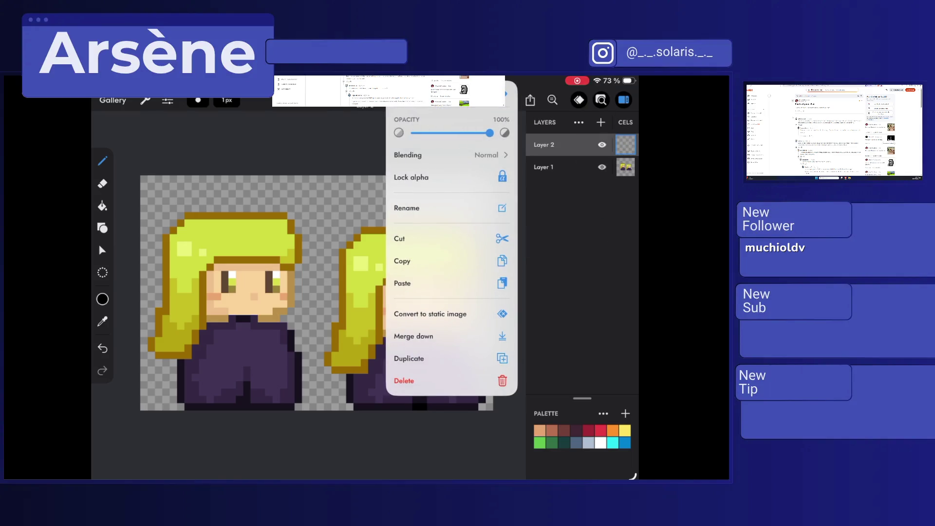
pyautogui.click(413, 336)
# Step: Add two new empty layers, Layer 2 and Layer 3, above Layer 1
pyautogui.click(625, 145)
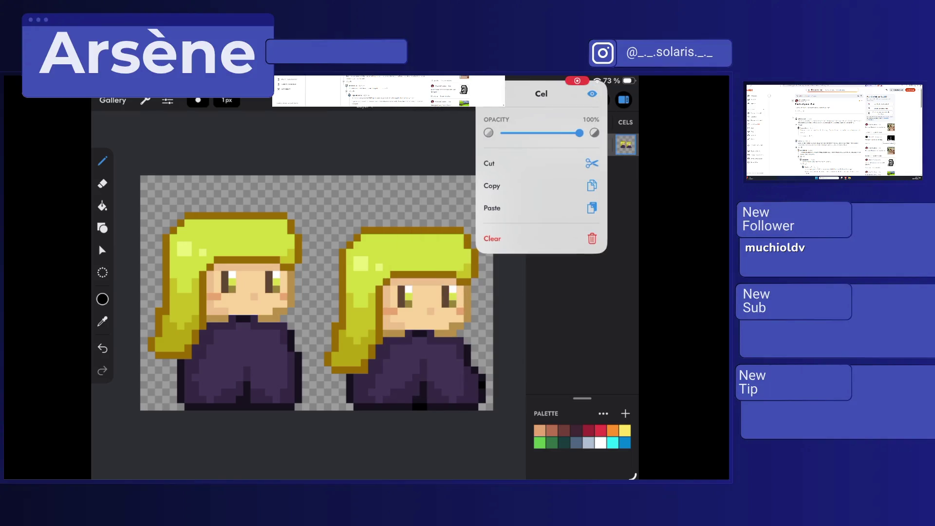
pyautogui.click(625, 145)
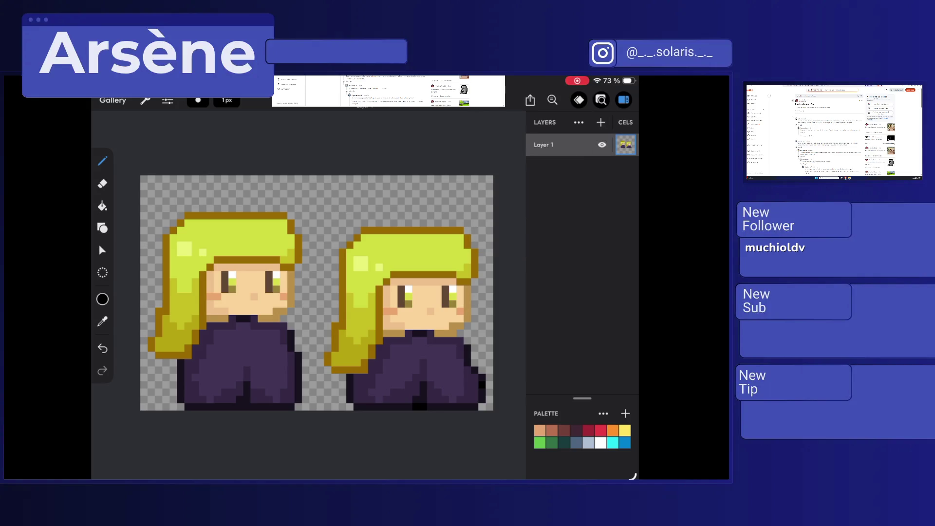
pyautogui.click(625, 144)
pyautogui.click(626, 145)
pyautogui.click(600, 123)
pyautogui.click(487, 96)
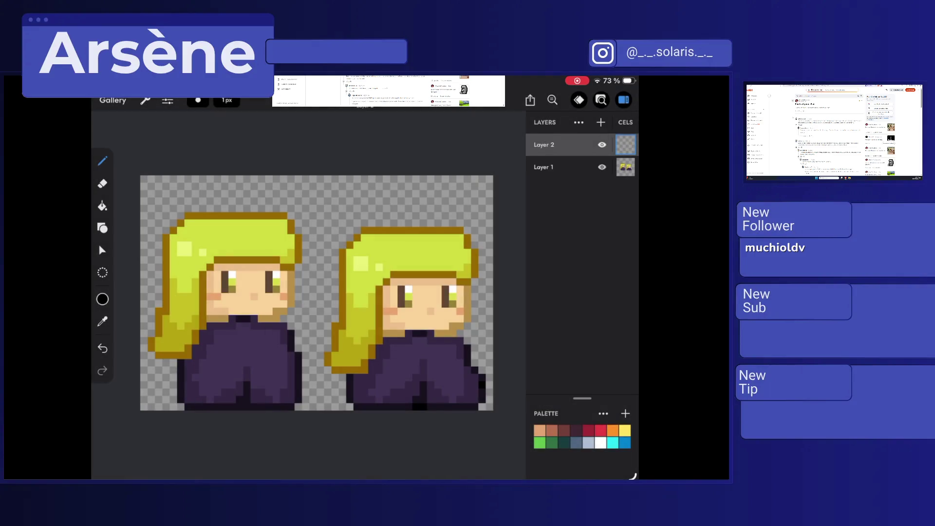
pyautogui.click(600, 122)
# Step: Delete Layer 3 and Layer 2, then add a fresh empty layer above Layer 1
pyautogui.click(626, 145)
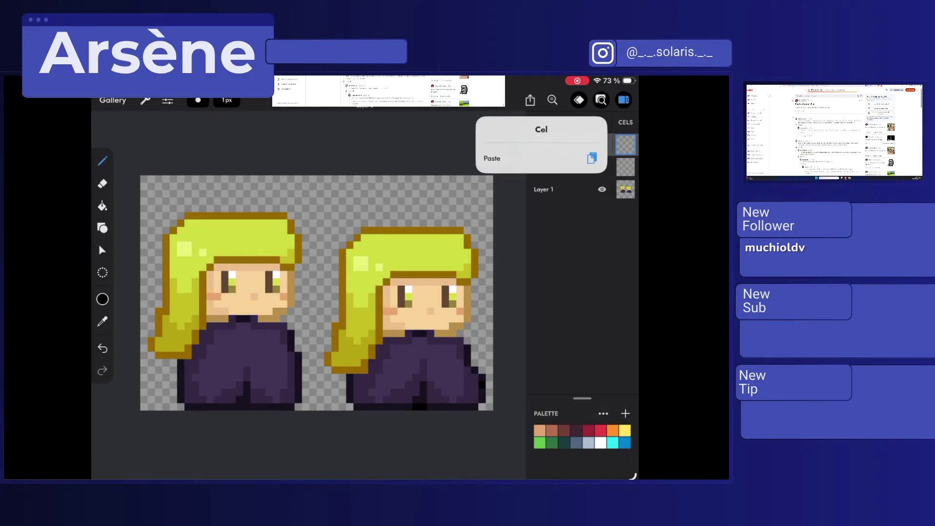
pyautogui.click(565, 243)
pyautogui.click(544, 145)
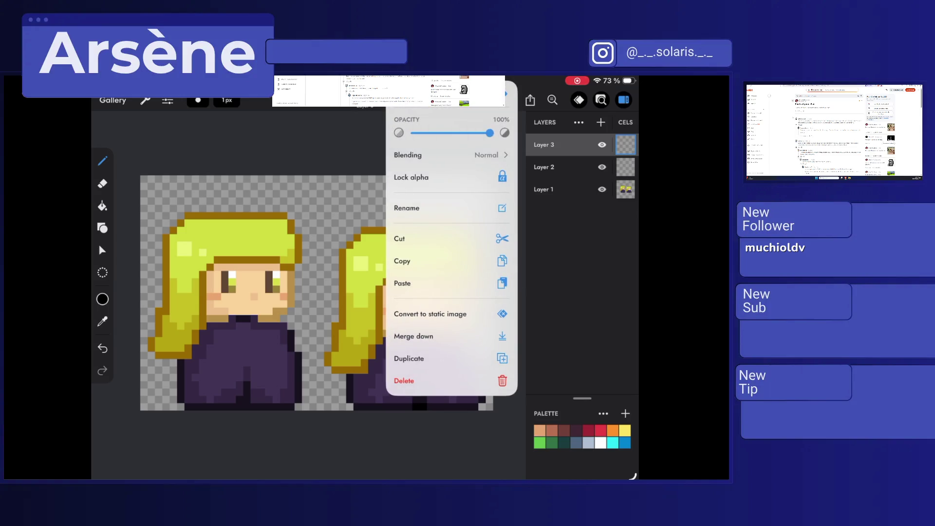
pyautogui.click(403, 381)
pyautogui.click(543, 145)
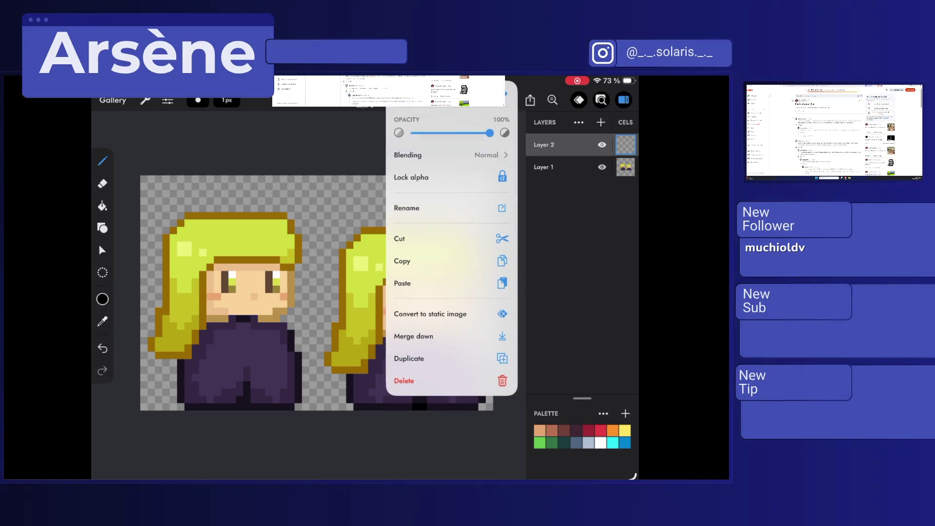
pyautogui.click(404, 381)
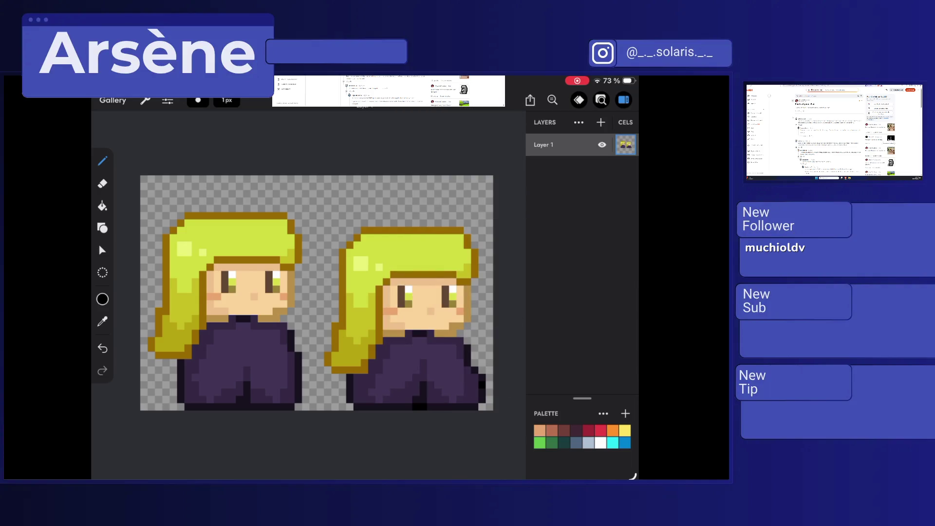
pyautogui.click(600, 122)
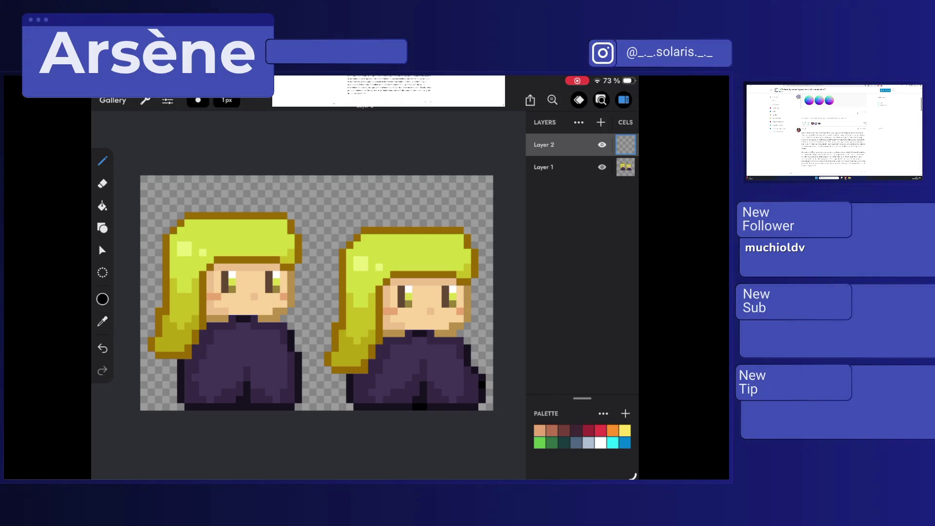
# Step: Set the drawing colour to black with the colour sliders
pyautogui.scroll(-3, 831, 136)
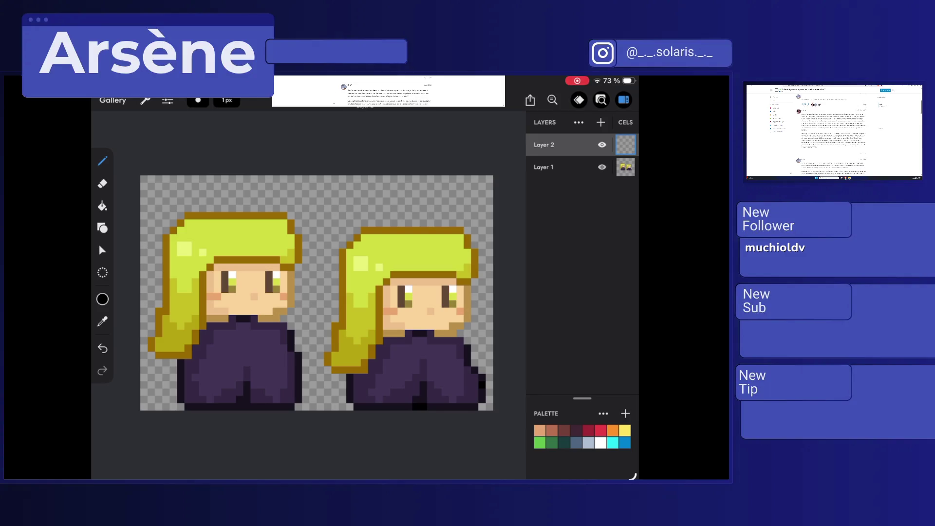
pyautogui.click(103, 298)
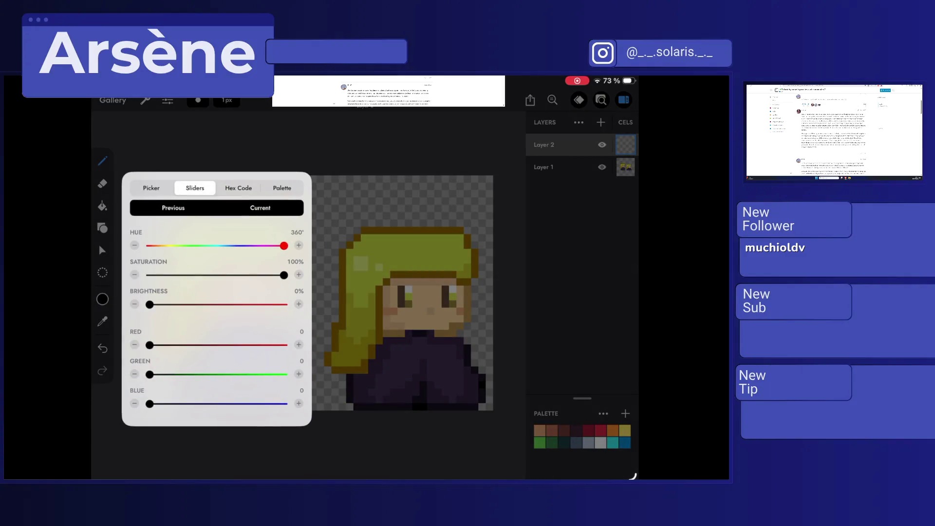
pyautogui.moveTo(150, 304)
pyautogui.mouseDown()
pyautogui.moveTo(265, 305)
pyautogui.moveTo(241, 304)
pyautogui.mouseUp()
pyautogui.moveTo(149, 245); pyautogui.dragTo(192, 246)
pyautogui.click(173, 207)
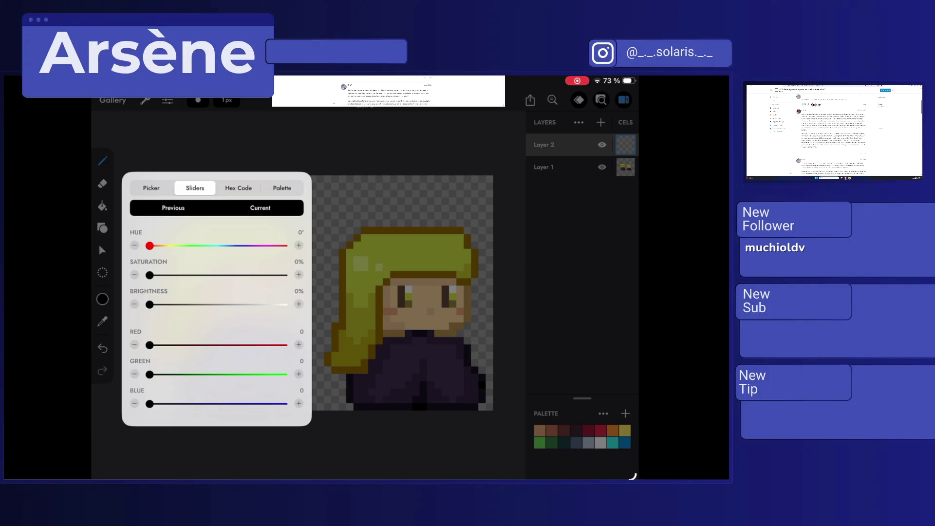
# Step: View the sphere reference images enlarged, then add Layer 3 above Layer 2
pyautogui.scroll(-2, 834, 131)
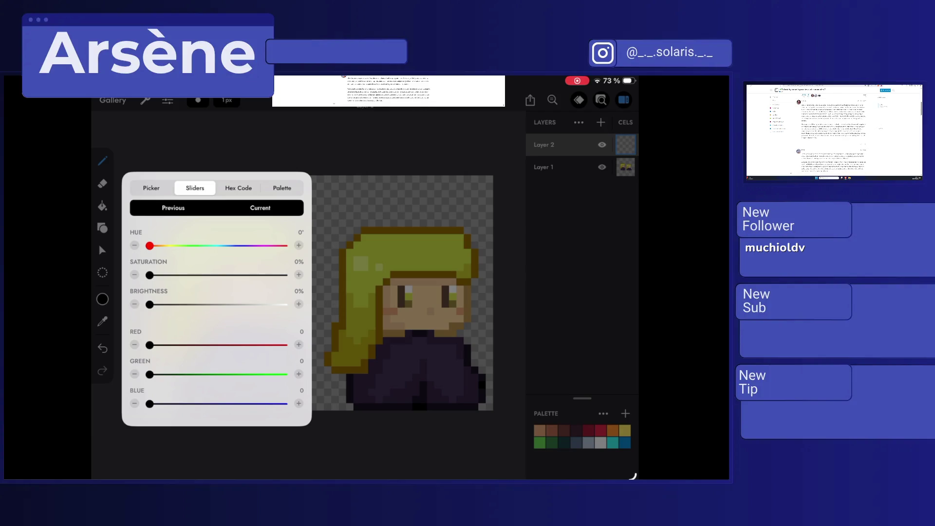
pyautogui.scroll(-3, 831, 127)
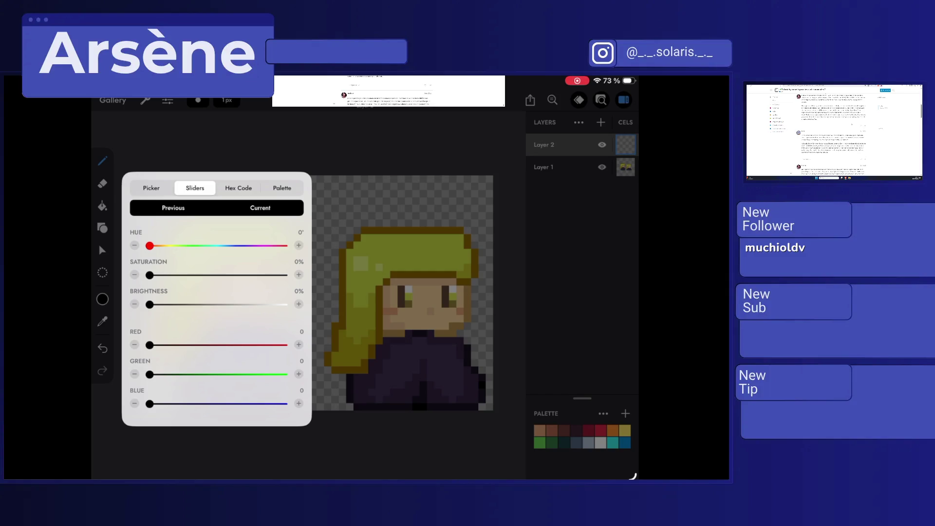
pyautogui.scroll(-3, 834, 132)
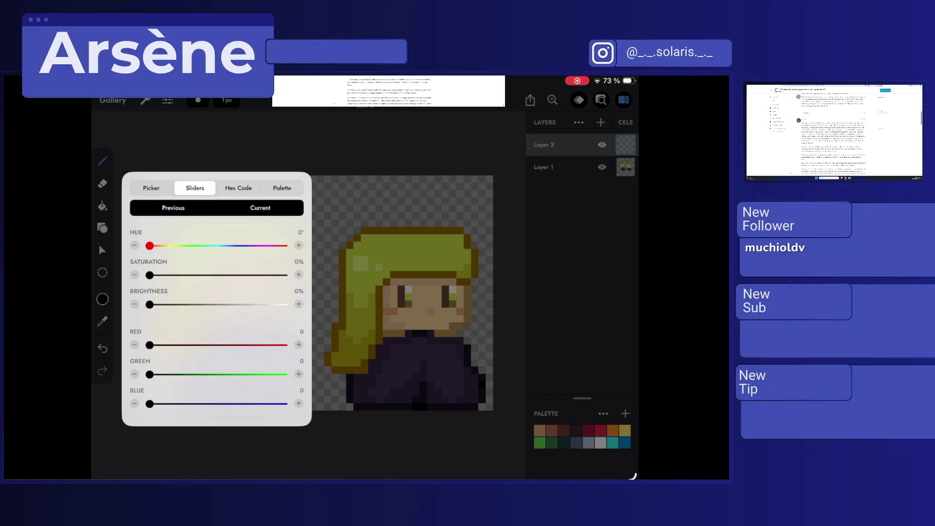
pyautogui.scroll(5, 834, 130)
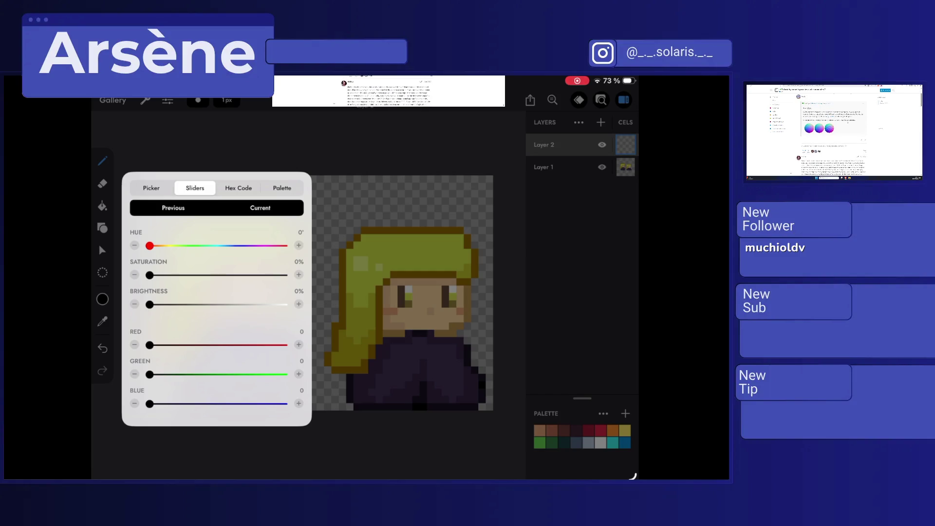
pyautogui.click(819, 128)
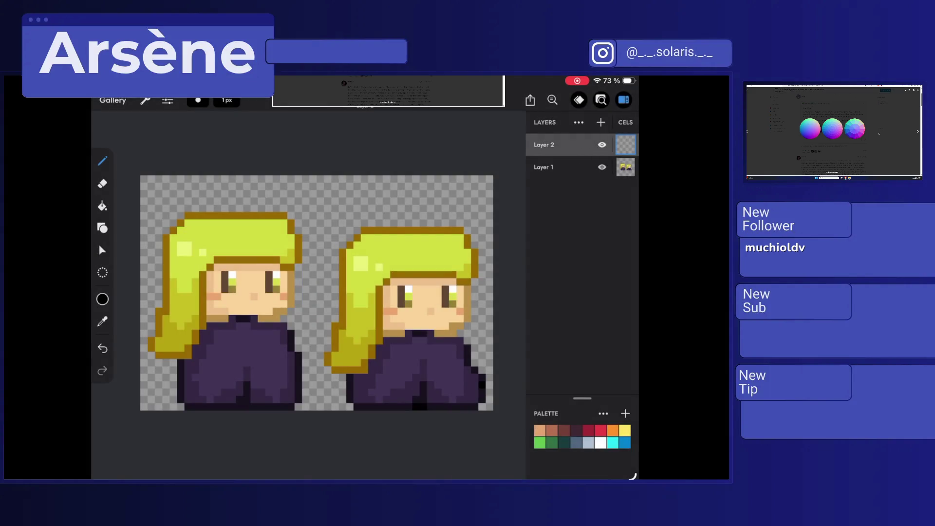
pyautogui.click(601, 122)
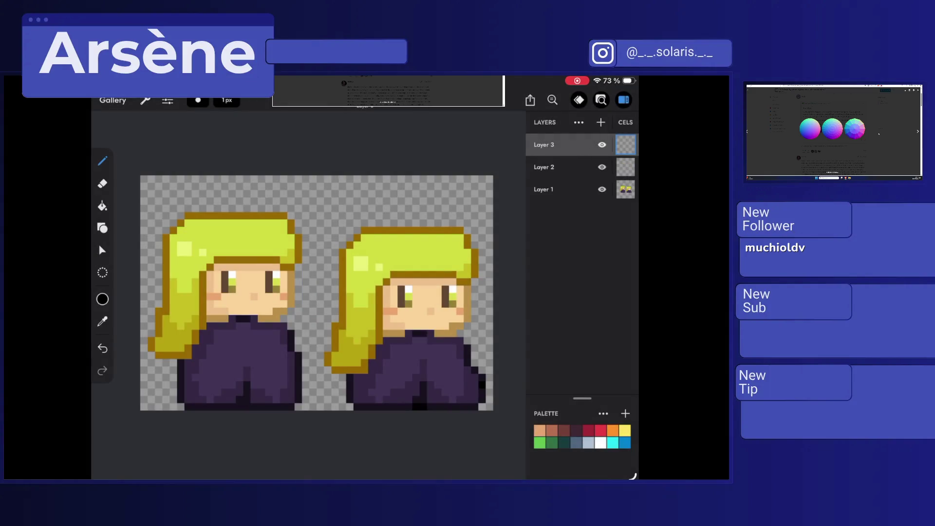
# Step: On Layer 3, pencil pure red pixels down the right character's right edge
pyautogui.click(102, 299)
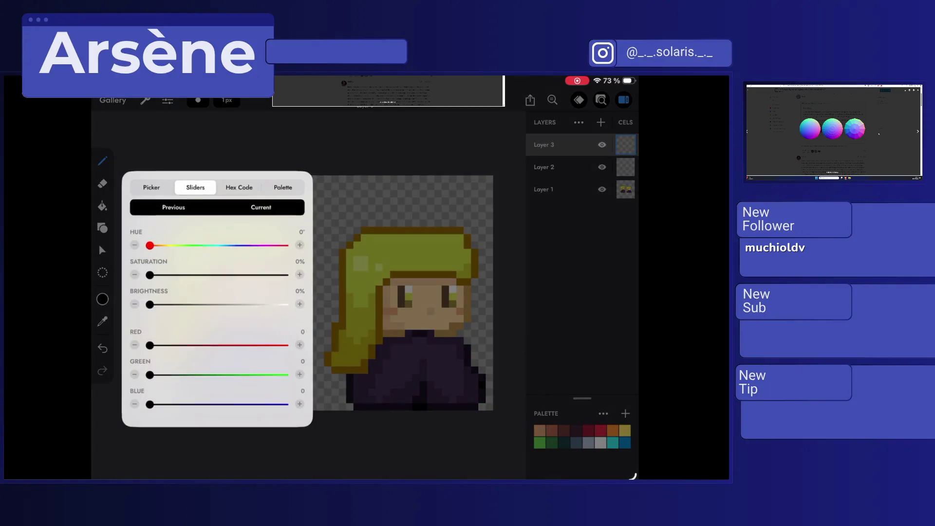
pyautogui.moveTo(150, 276); pyautogui.dragTo(284, 275)
pyautogui.moveTo(150, 305); pyautogui.dragTo(284, 305)
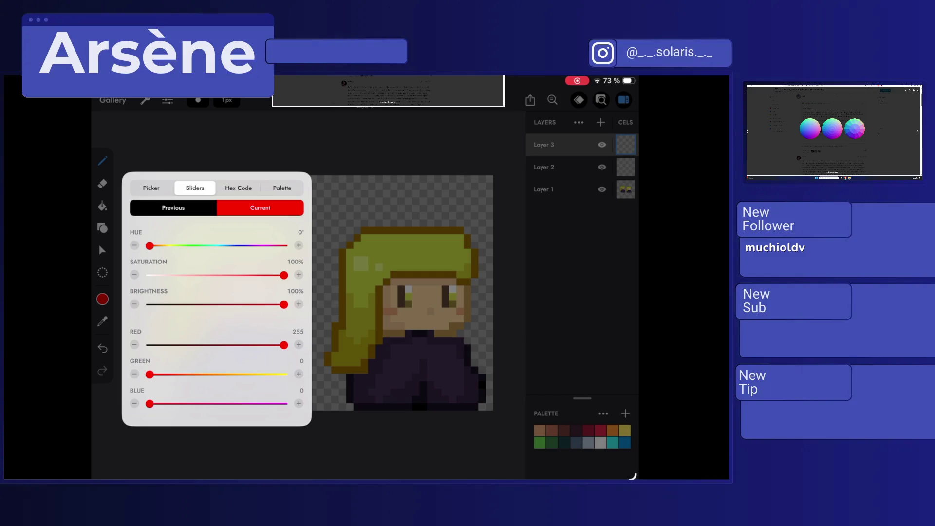
pyautogui.click(102, 299)
pyautogui.moveTo(468, 321); pyautogui.dragTo(475, 267)
pyautogui.click(468, 282)
pyautogui.click(475, 260)
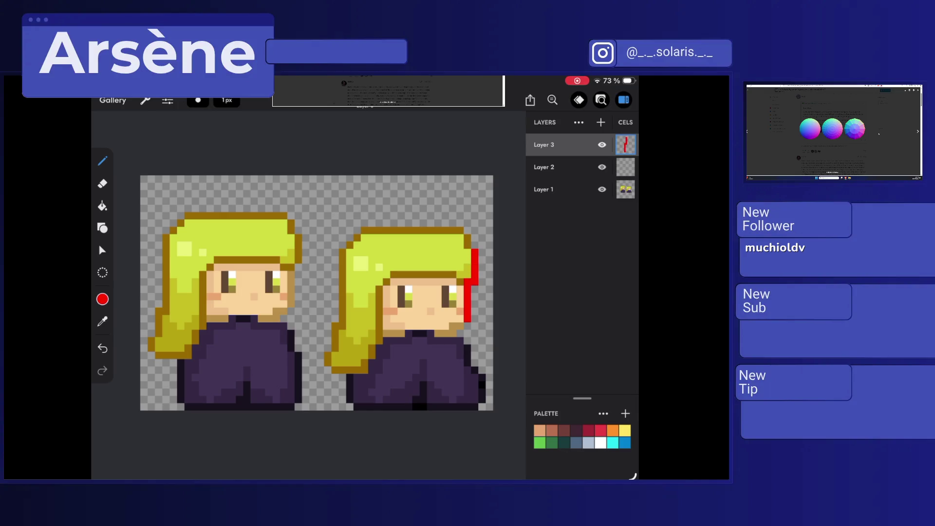
# Step: Switch to black and draw a line down the hair's left side
pyautogui.click(102, 299)
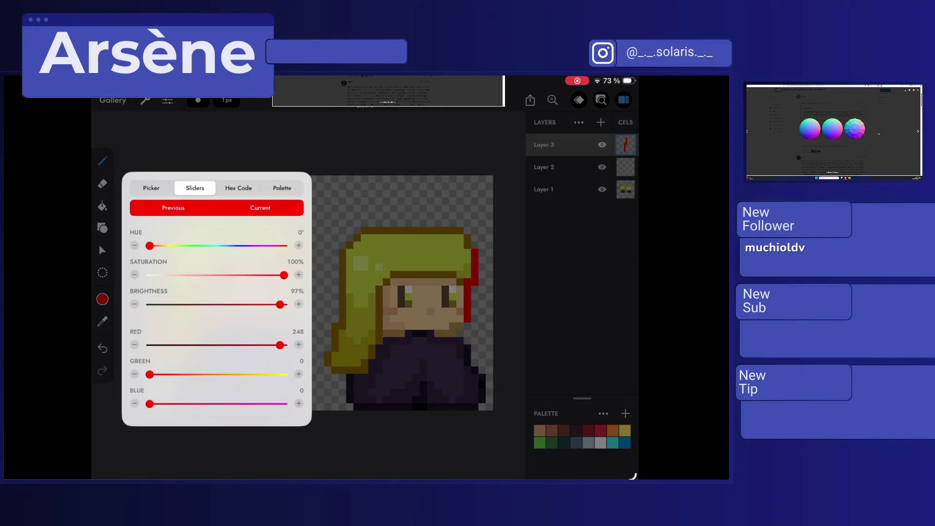
pyautogui.moveTo(281, 305); pyautogui.dragTo(150, 304)
pyautogui.click(102, 299)
pyautogui.moveTo(342, 258); pyautogui.dragTo(342, 321)
# Step: On Layer 2, set pure green and pencil a line along the hair top
pyautogui.click(555, 168)
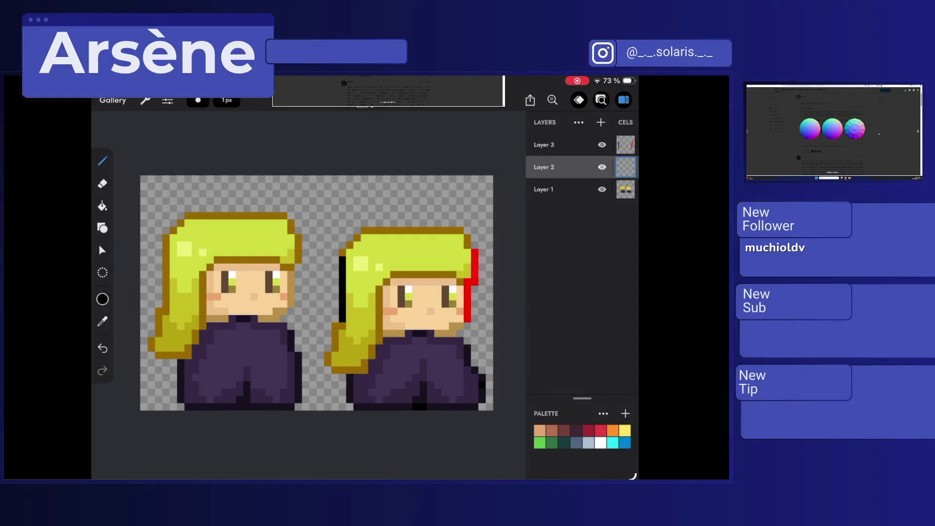
pyautogui.click(103, 322)
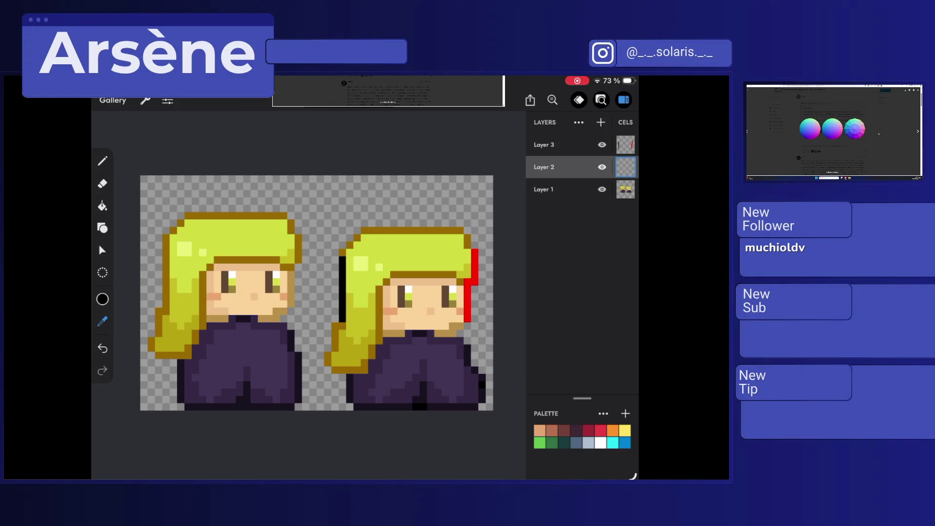
pyautogui.click(103, 299)
pyautogui.moveTo(149, 375); pyautogui.dragTo(284, 374)
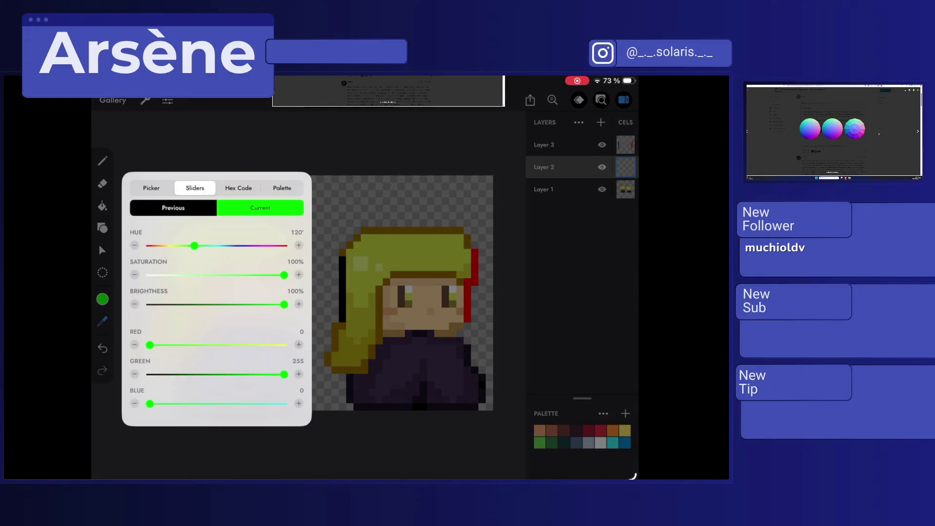
pyautogui.press('Escape')
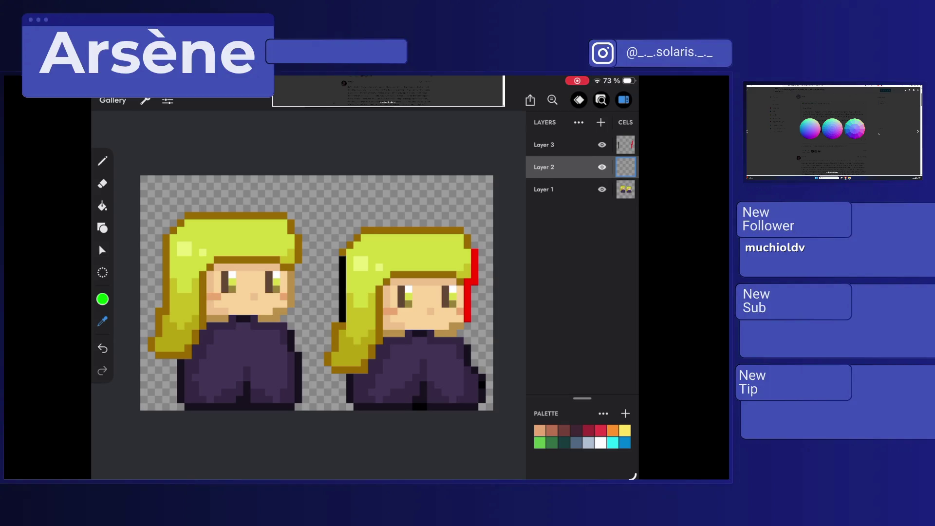
pyautogui.click(102, 161)
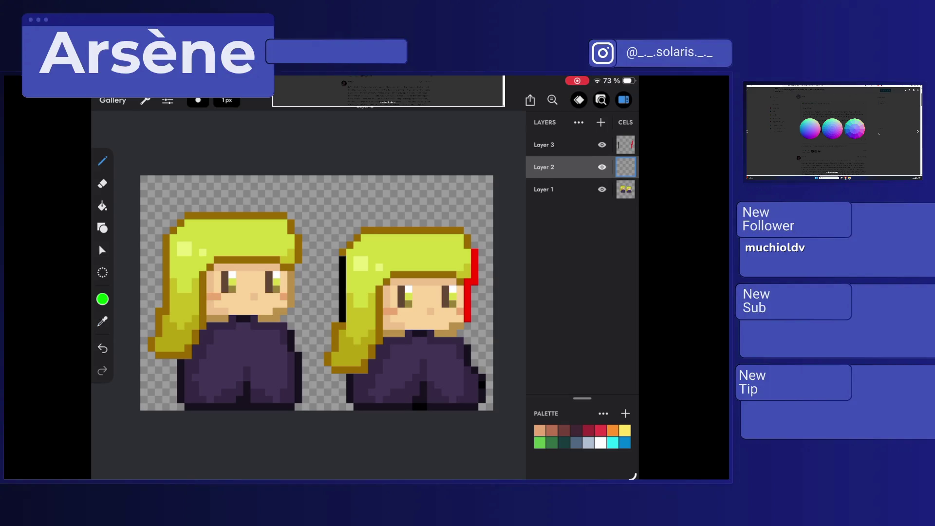
pyautogui.moveTo(392, 230)
pyautogui.mouseDown()
pyautogui.moveTo(463, 230)
pyautogui.moveTo(468, 248)
pyautogui.mouseUp()
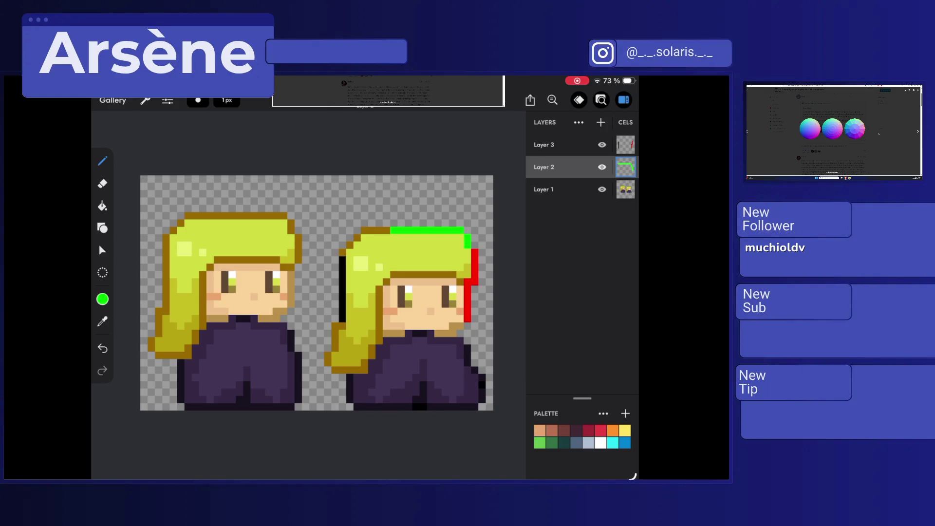
# Step: Set Layer 2's blending mode to Addition
pyautogui.click(579, 100)
pyautogui.click(579, 100)
pyautogui.click(544, 167)
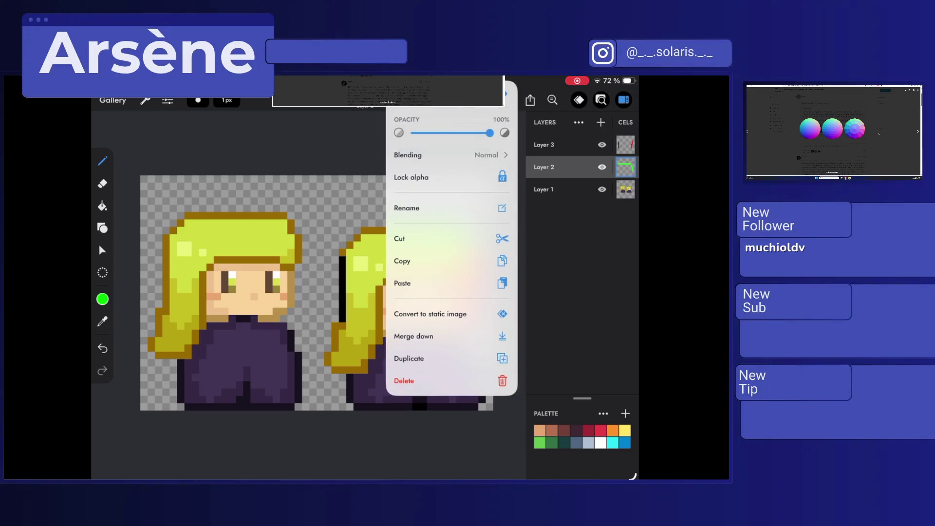
pyautogui.click(447, 155)
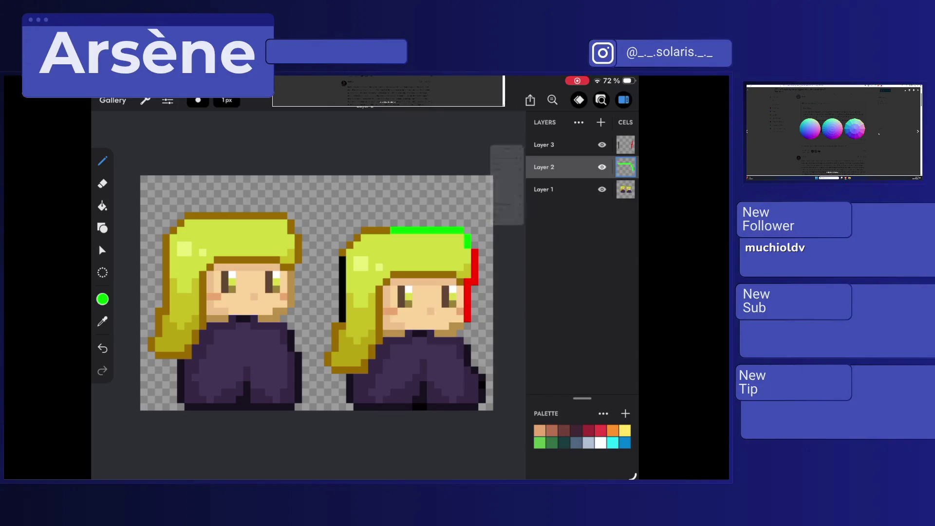
pyautogui.scroll(-2, 452, 234)
pyautogui.click(408, 243)
# Step: Select Layer 3 and set its blending mode to Addition
pyautogui.click(582, 268)
pyautogui.click(543, 145)
pyautogui.click(530, 99)
pyautogui.press('Escape')
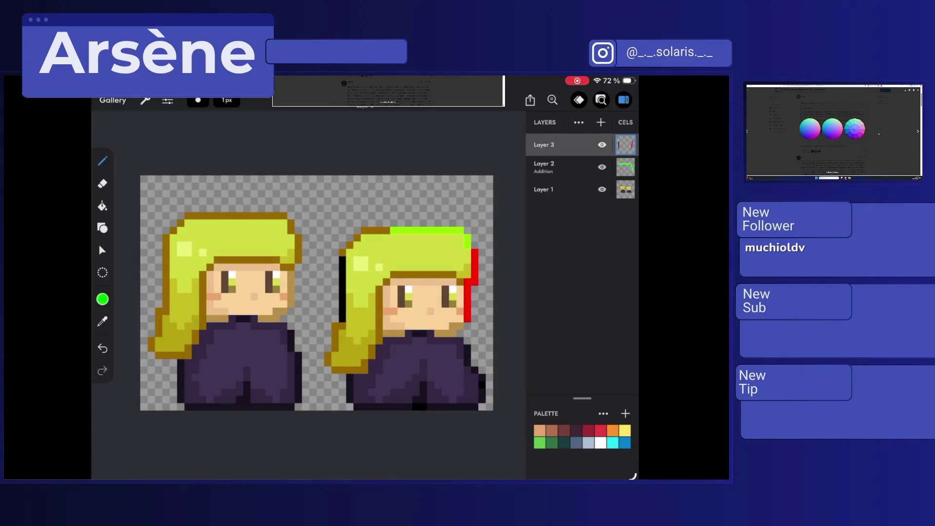
pyautogui.click(544, 145)
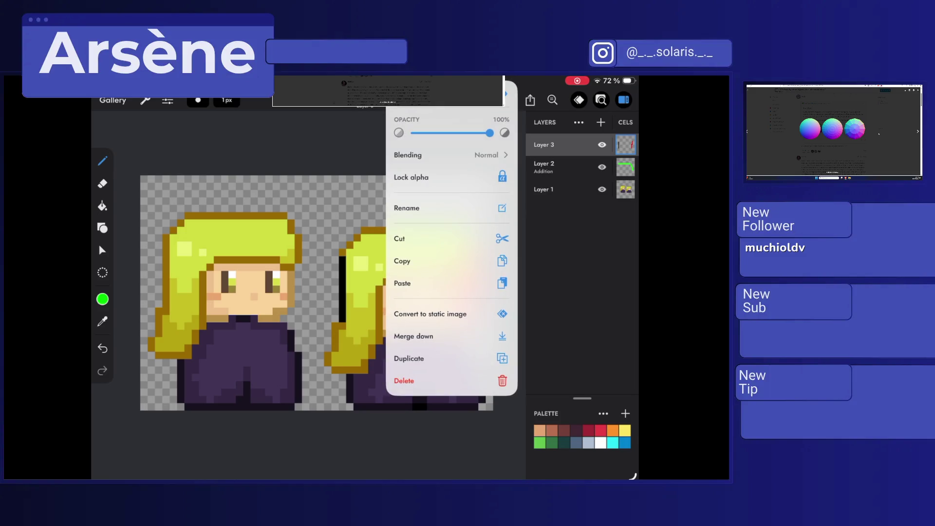
pyautogui.click(421, 155)
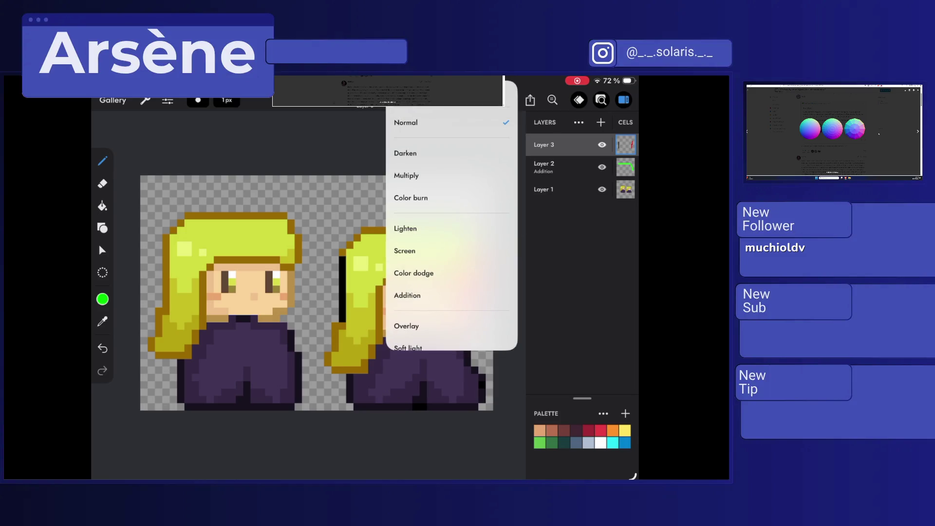
pyautogui.click(407, 295)
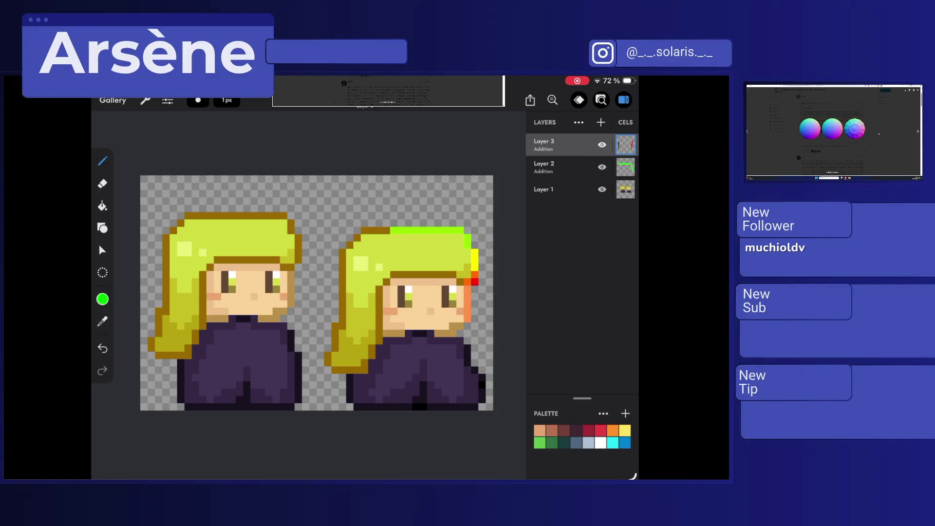
# Step: Hide Layer 1, recolour four red edge pixels green, then undo two of them
pyautogui.scroll(5, 292, 293)
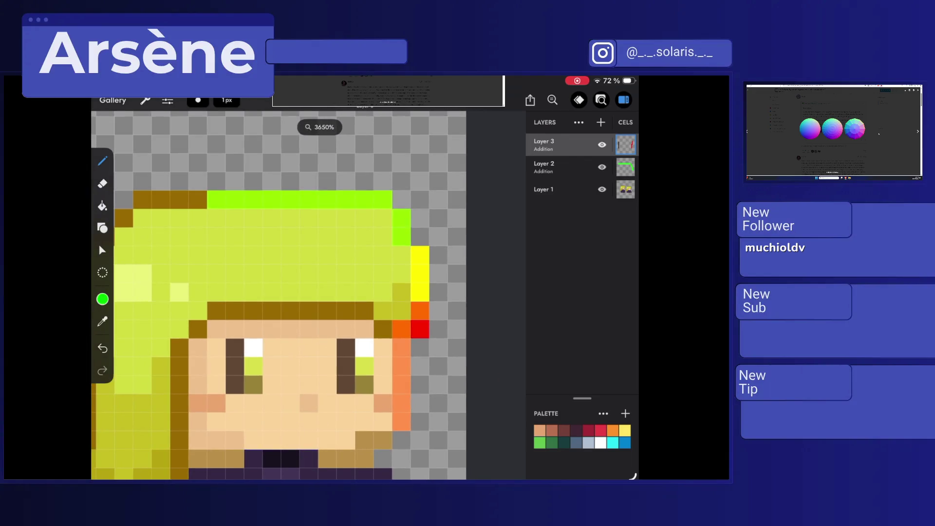
pyautogui.click(602, 190)
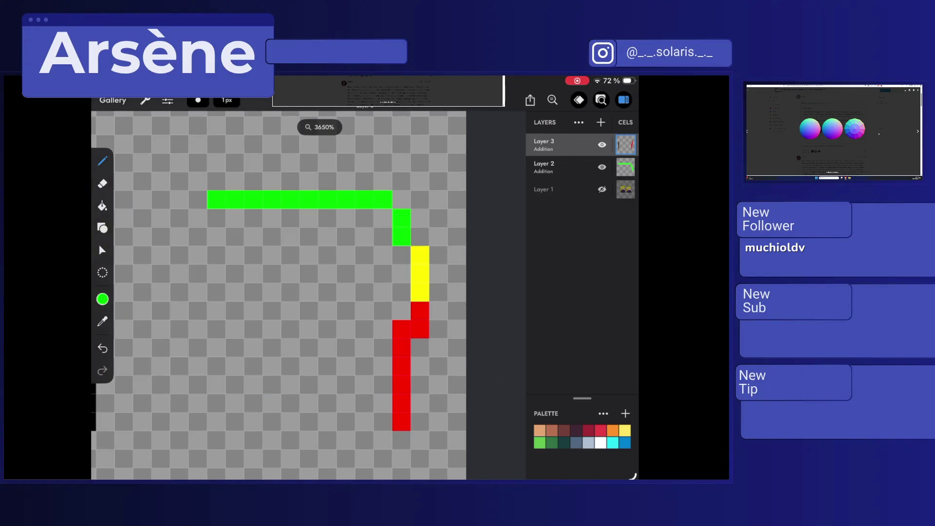
pyautogui.scroll(-2, 138, 190)
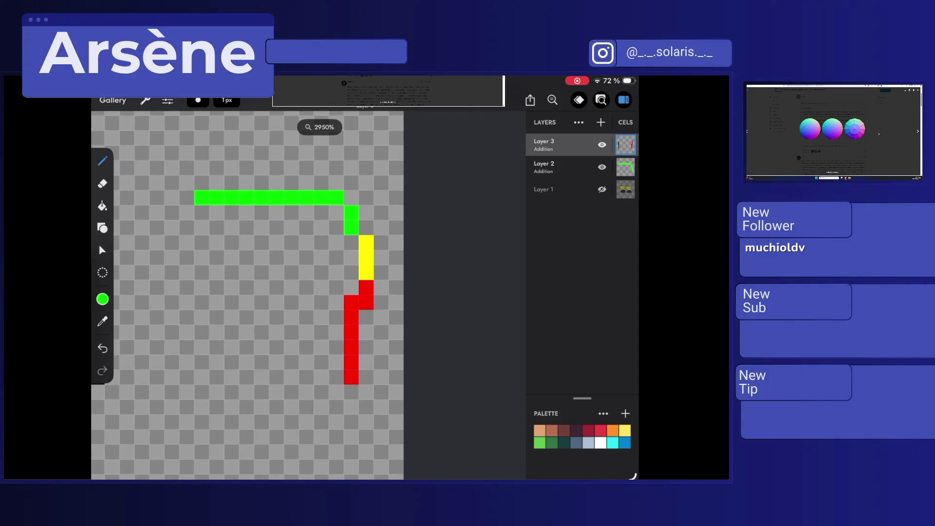
pyautogui.click(366, 288)
pyautogui.click(365, 303)
pyautogui.click(351, 303)
pyautogui.click(352, 317)
pyautogui.hotkey('ctrl', 'z')
pyautogui.hotkey('ctrl', 'z')
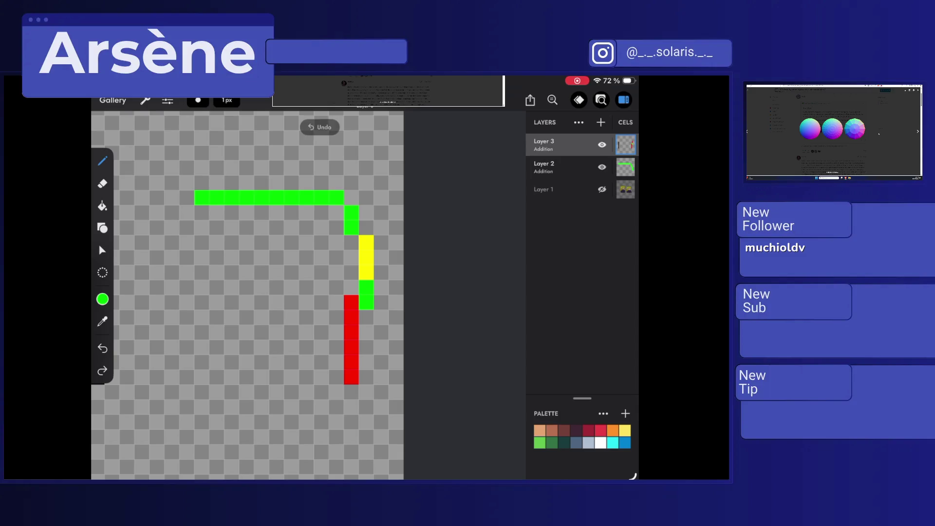
pyautogui.hotkey('ctrl', 'z')
pyautogui.hotkey('ctrl', 'z')
# Step: On Layer 2, turn six red edge pixels yellow
pyautogui.click(560, 167)
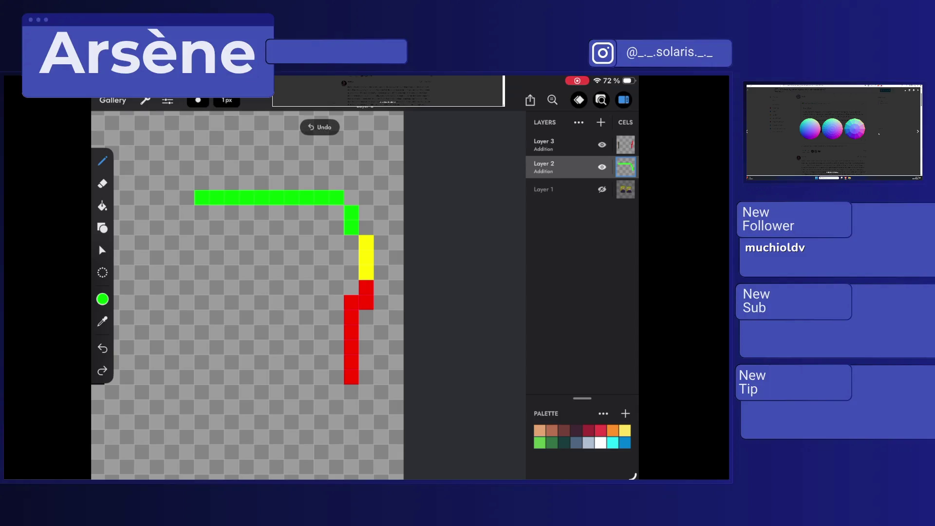
pyautogui.click(366, 287)
pyautogui.click(366, 302)
pyautogui.click(351, 303)
pyautogui.click(351, 318)
pyautogui.click(352, 332)
pyautogui.click(351, 346)
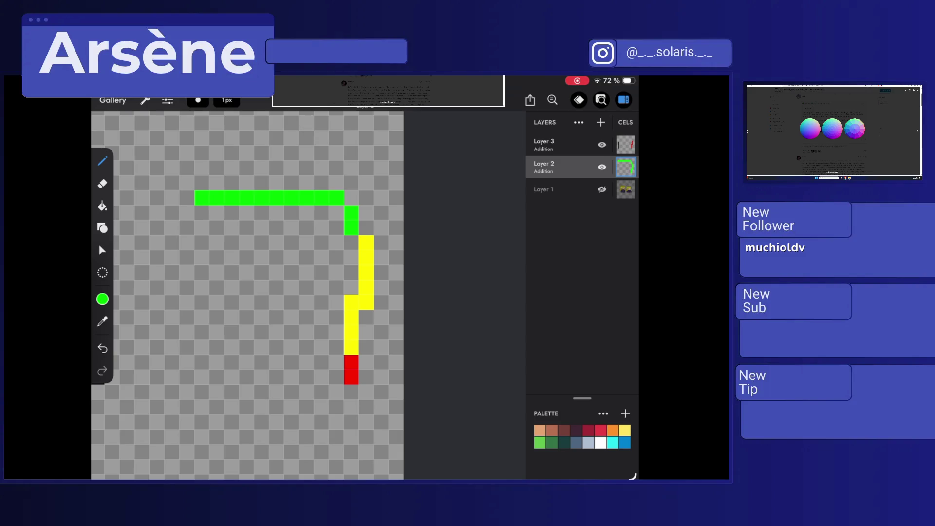
# Step: Return to Layer 3, sample red, and paint over the green top row's right part
pyautogui.click(531, 100)
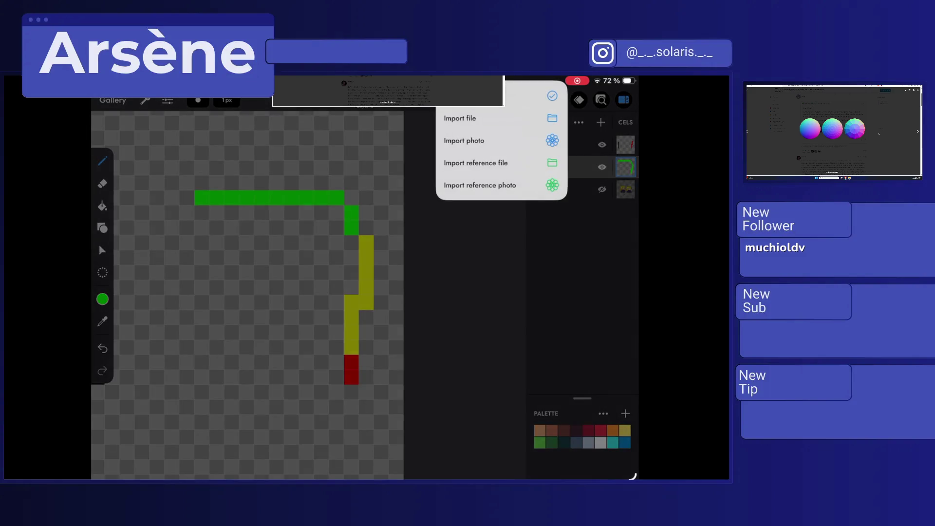
pyautogui.click(560, 145)
pyautogui.click(560, 145)
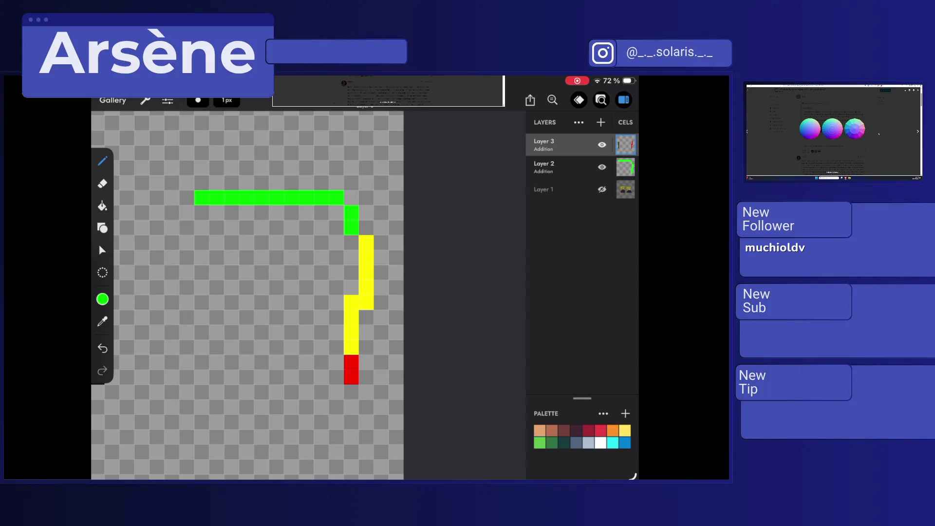
pyautogui.click(351, 333)
pyautogui.moveTo(337, 198); pyautogui.dragTo(277, 198)
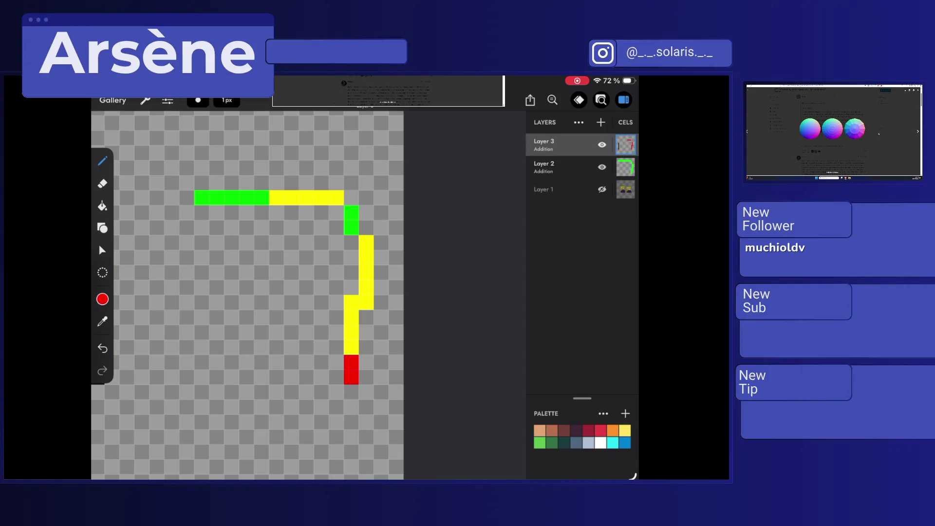
# Step: Show Layer 1, select the green Layer 2, hide Layer 3, and undo a stray red stroke
pyautogui.click(560, 190)
pyautogui.click(602, 189)
pyautogui.click(625, 167)
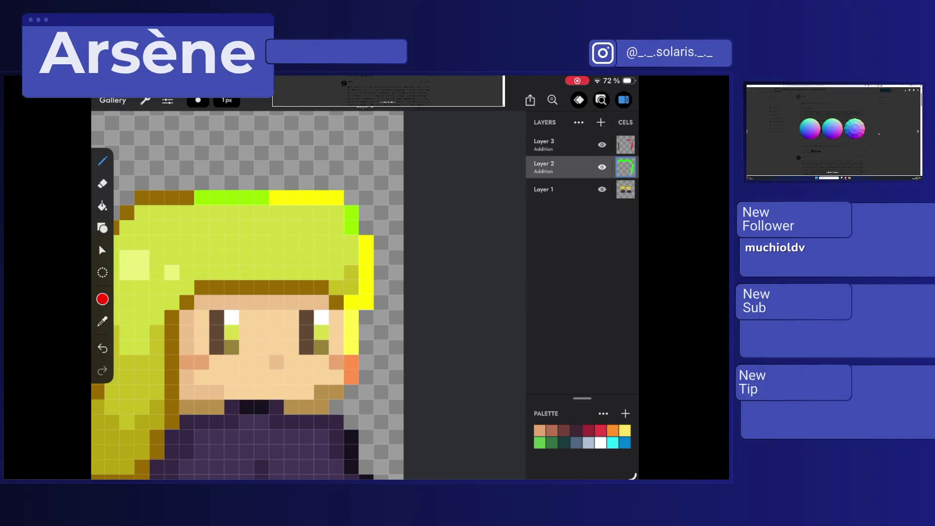
pyautogui.click(626, 167)
pyautogui.click(626, 167)
pyautogui.click(602, 145)
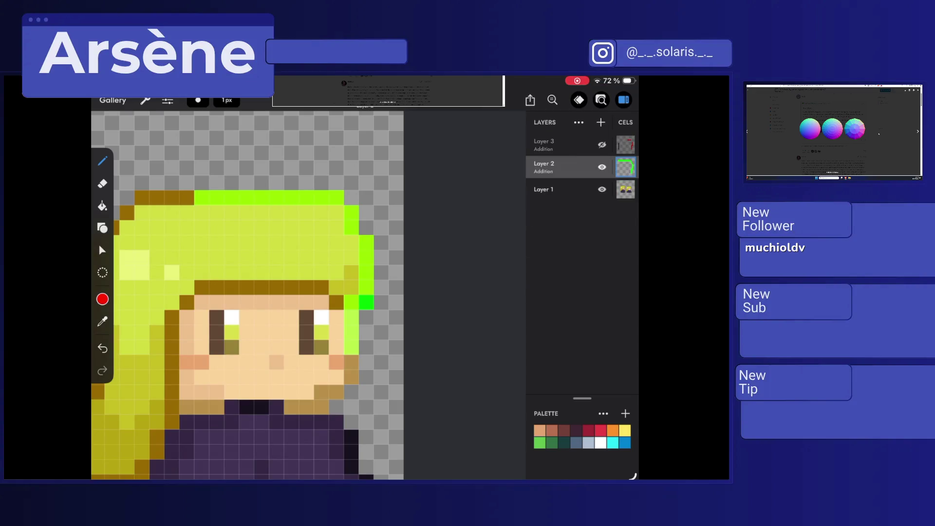
pyautogui.moveTo(287, 189); pyautogui.dragTo(311, 222)
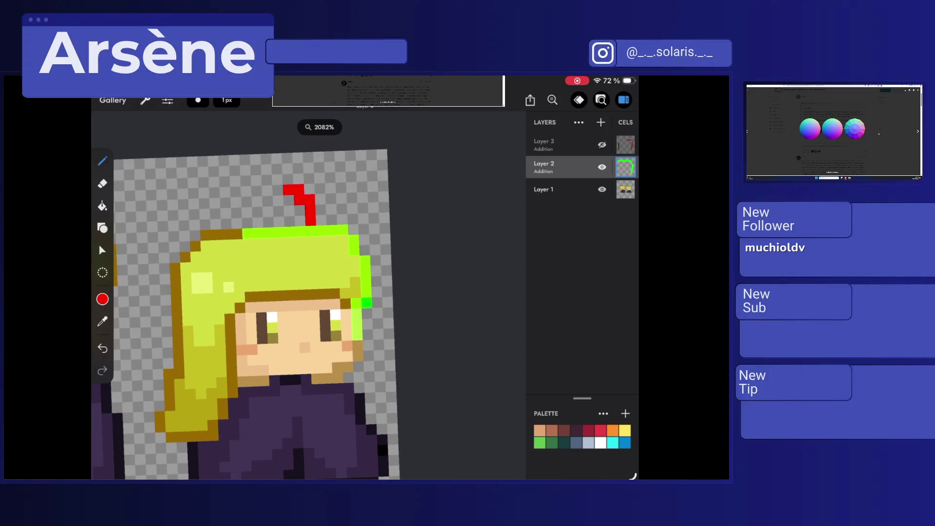
pyautogui.hotkey('ctrl', 'z')
# Step: Set the paint colour to pure green (Green 255, Red 0)
pyautogui.scroll(-3, 256, 292)
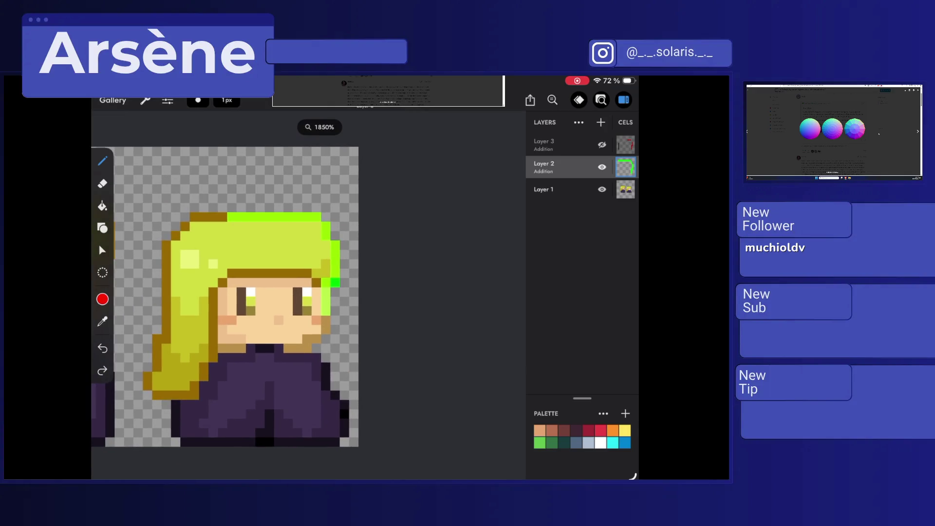
pyautogui.click(102, 299)
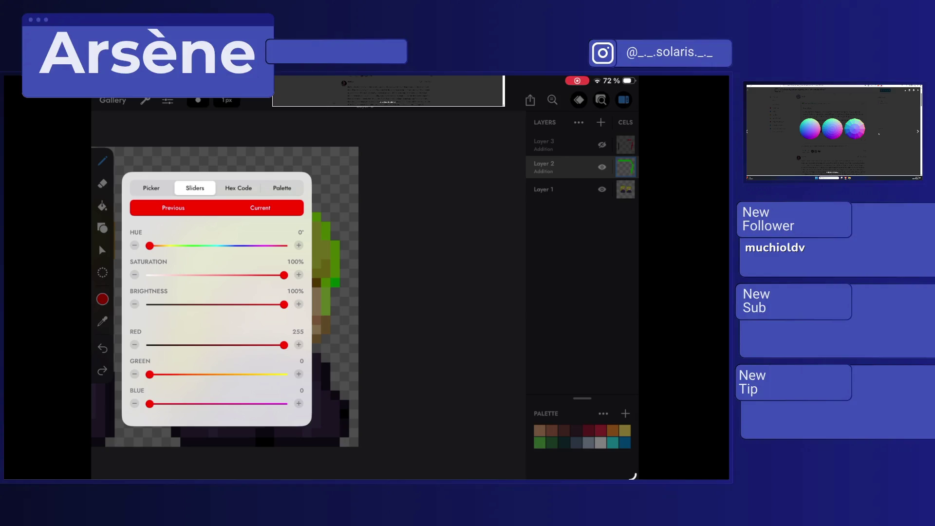
pyautogui.moveTo(284, 345)
pyautogui.mouseDown()
pyautogui.moveTo(149, 344)
pyautogui.moveTo(284, 374)
pyautogui.mouseUp()
pyautogui.click(103, 299)
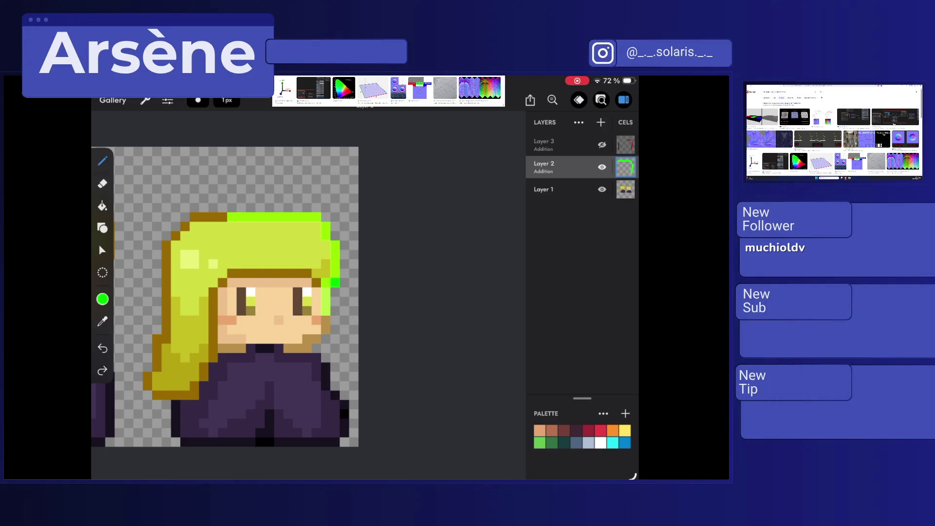
pyautogui.scroll(-2, 833, 132)
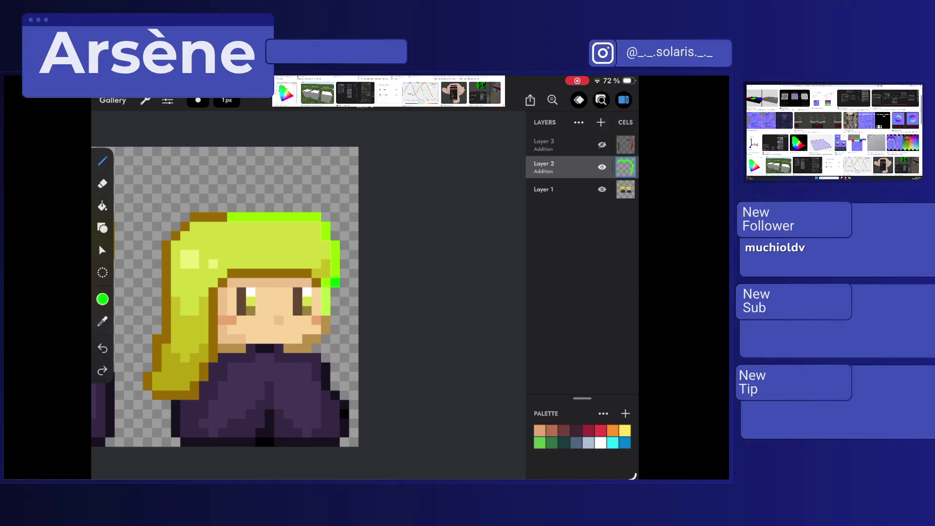
pyautogui.scroll(-2, 833, 131)
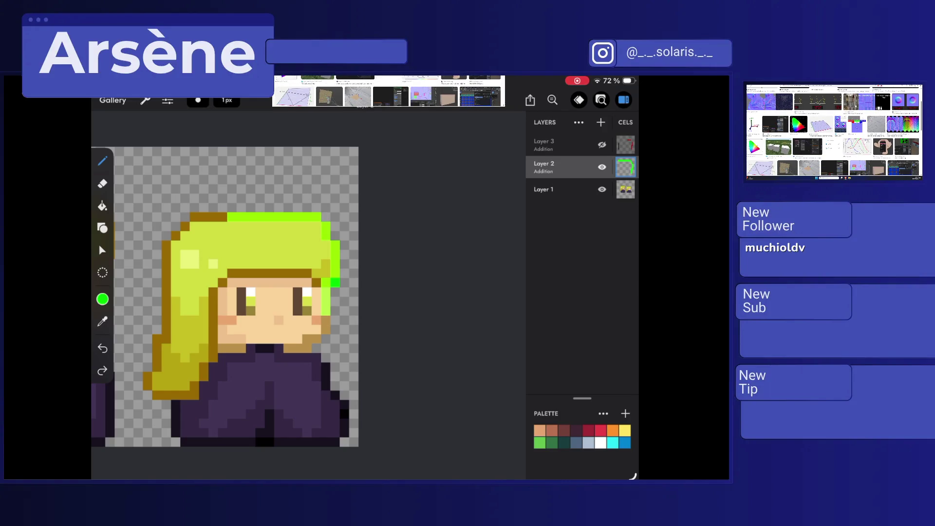
pyautogui.scroll(2, 833, 131)
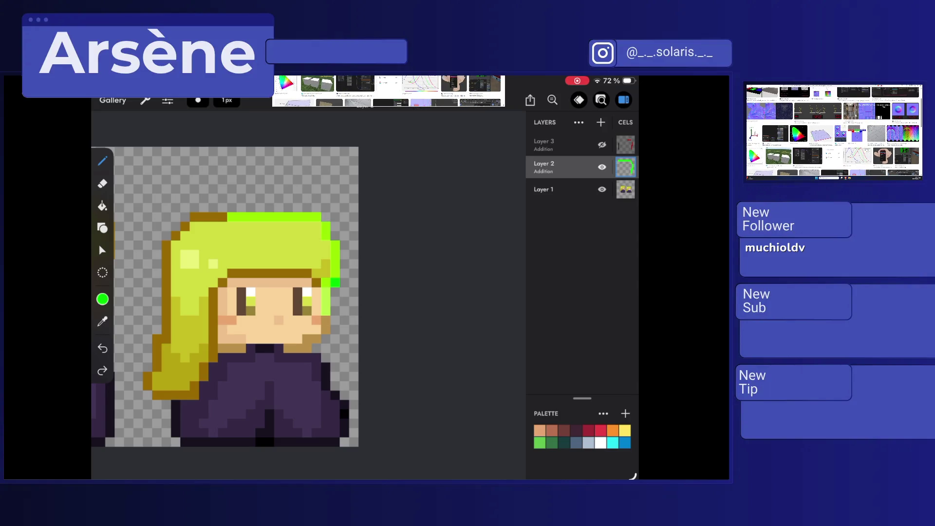
pyautogui.scroll(-2, 833, 131)
pyautogui.scroll(-3, 833, 132)
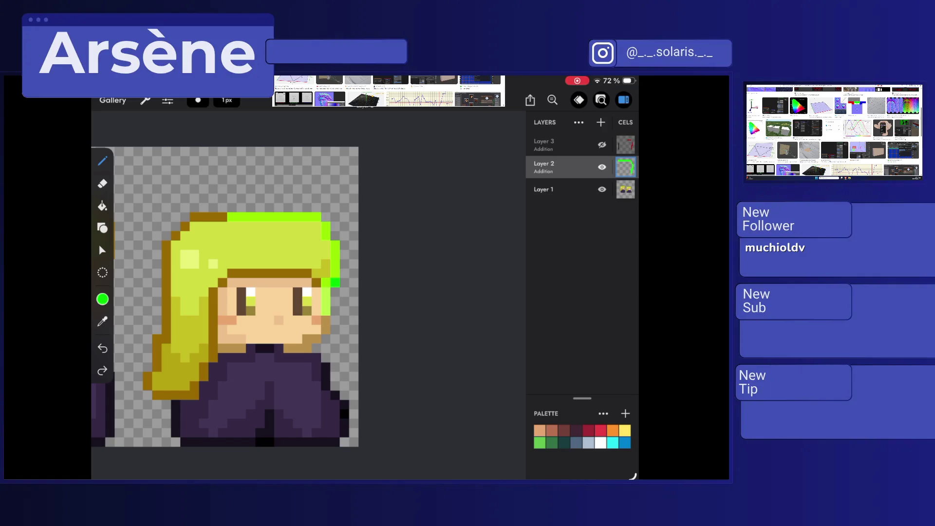
pyautogui.scroll(-5, 833, 131)
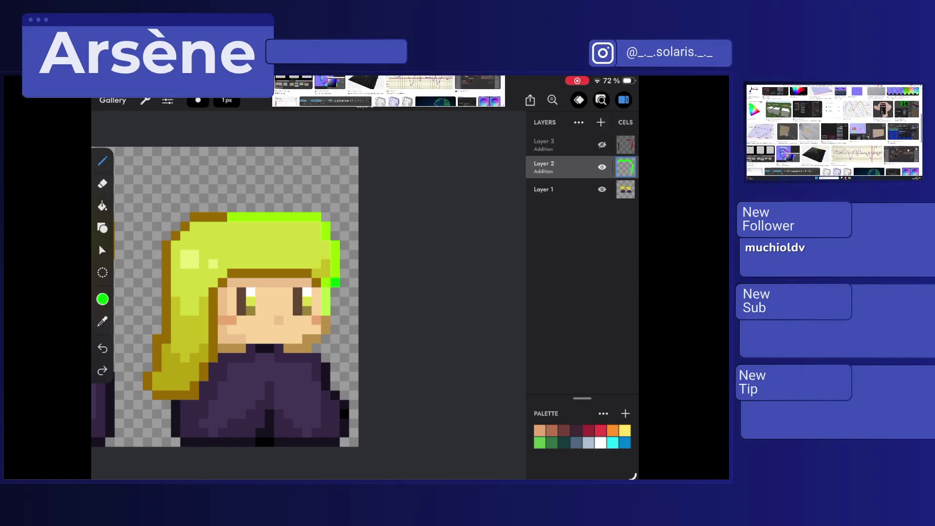
pyautogui.scroll(-5, 833, 130)
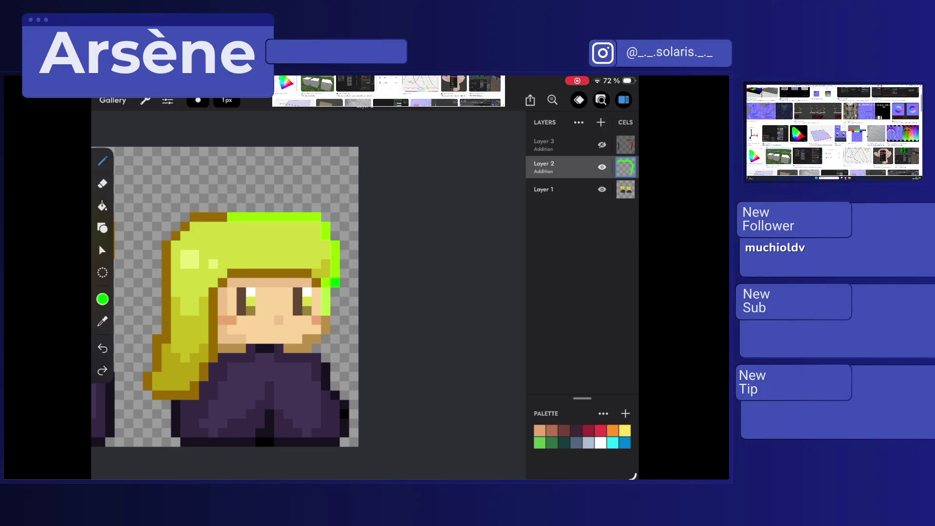
pyautogui.scroll(-5, 833, 131)
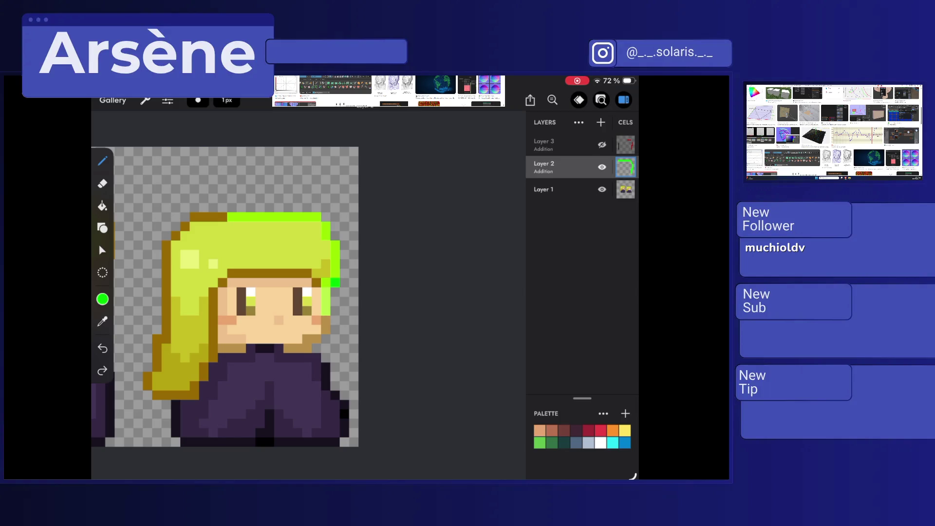
pyautogui.scroll(-5, 833, 131)
pyautogui.scroll(-3, 833, 131)
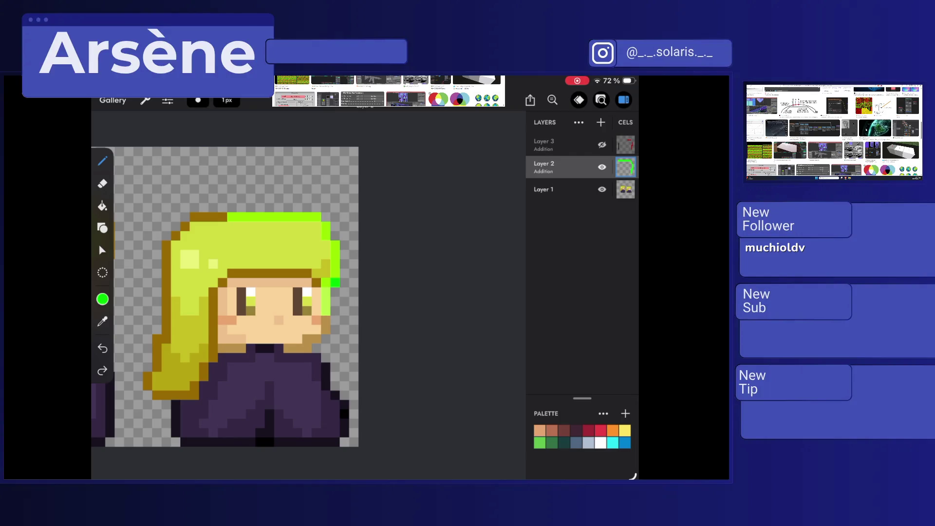
pyautogui.scroll(5, 833, 131)
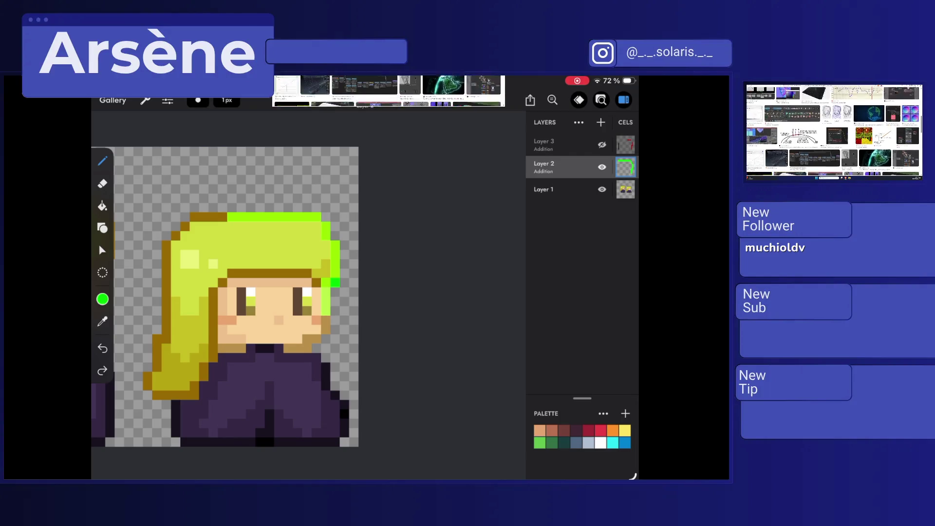
pyautogui.scroll(3, 833, 131)
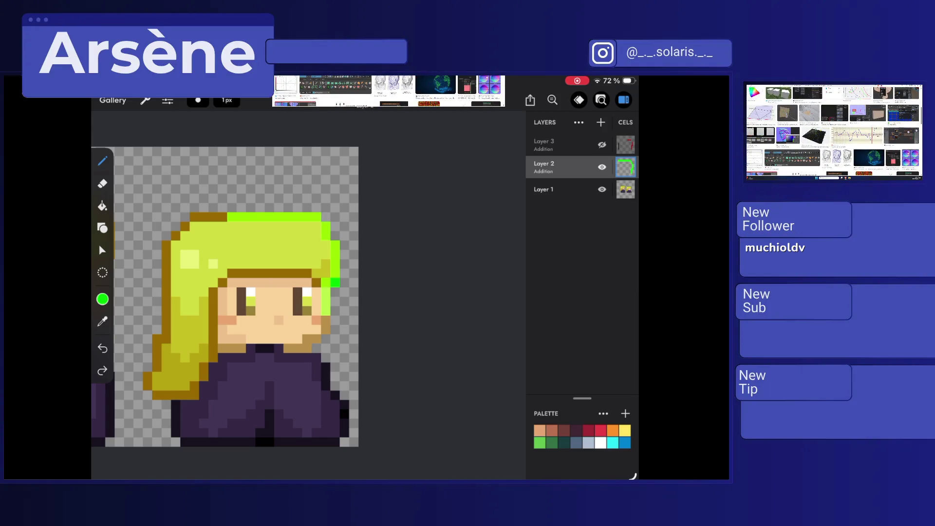
pyautogui.scroll(5, 833, 130)
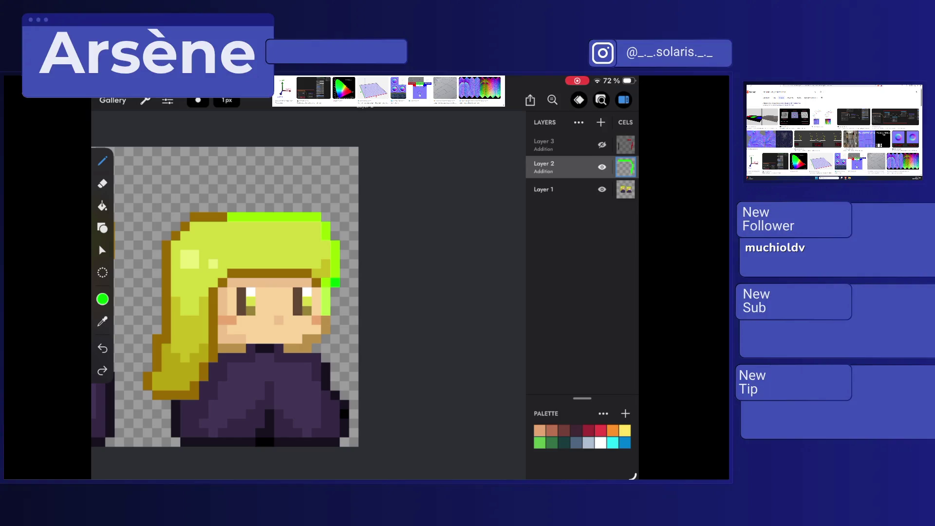
pyautogui.click(825, 117)
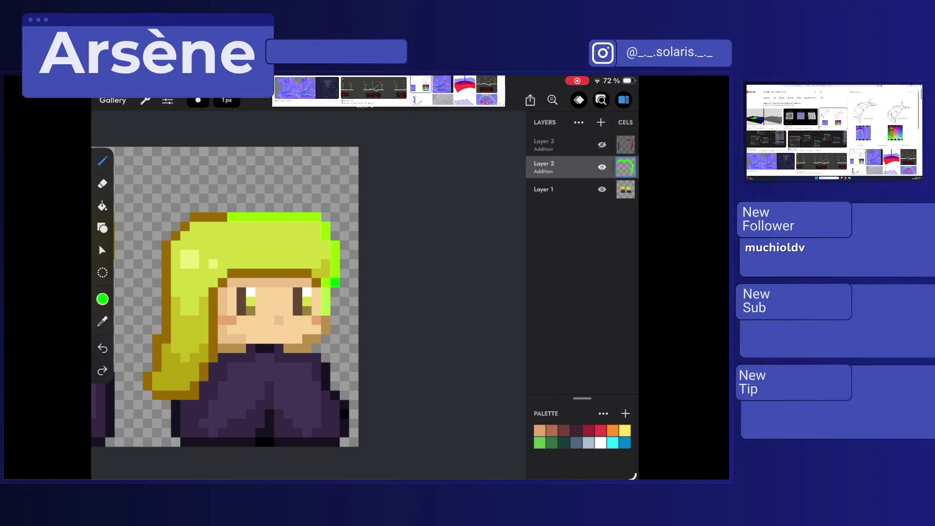
pyautogui.scroll(-3, 884, 131)
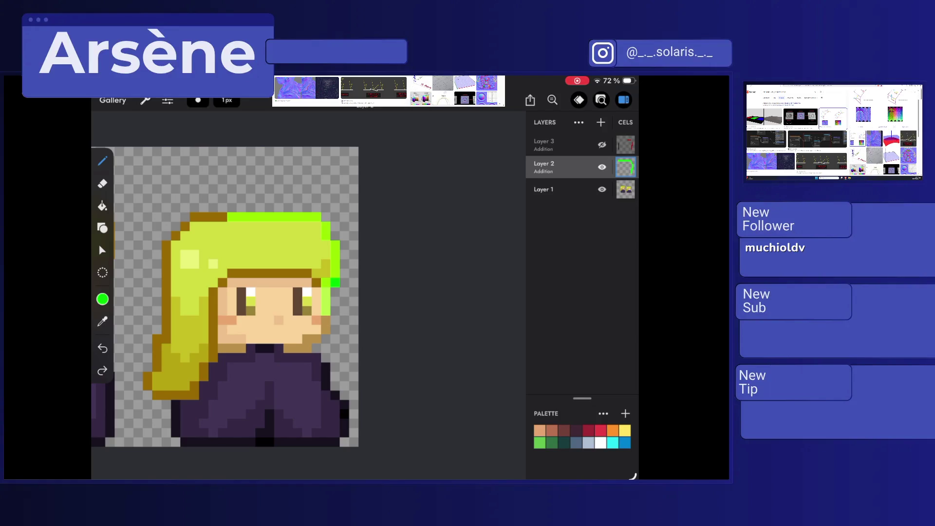
pyautogui.scroll(-5, 884, 132)
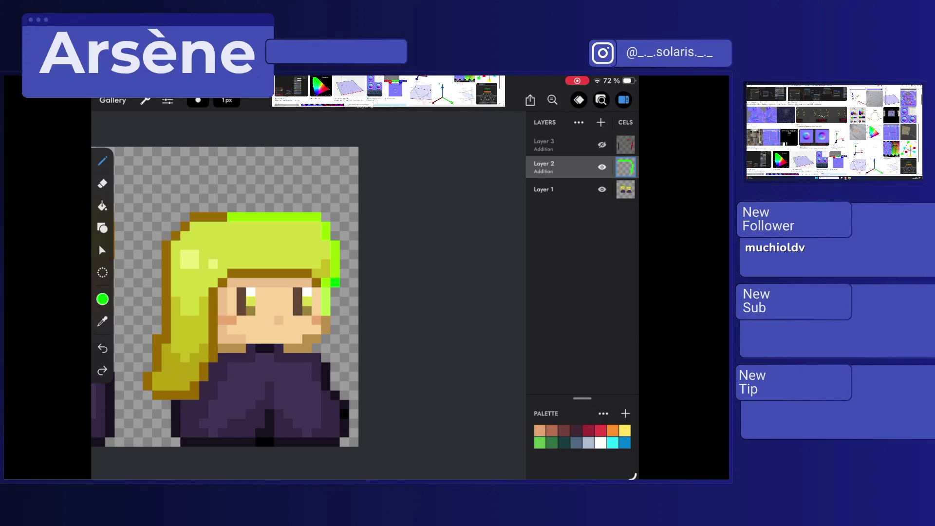
# Step: Open a new tab searching 'pixel' and drop VitalinaWalk.png onto the page
pyautogui.hotkey('ctrl', 't')
pyautogui.write('pixel')
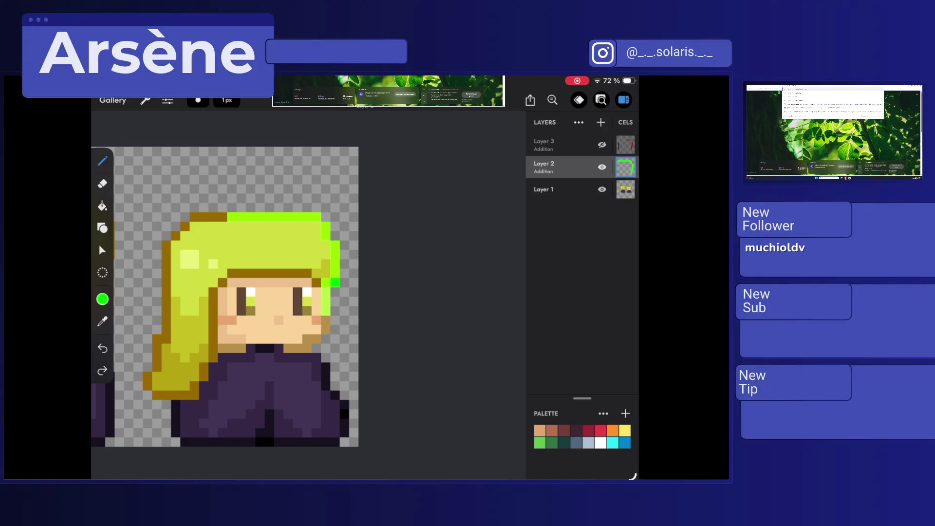
pyautogui.press('Return')
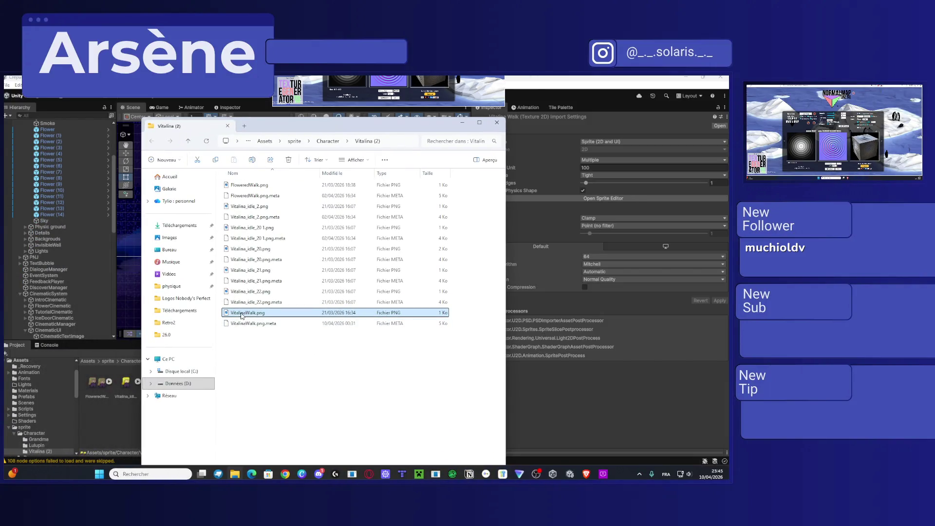
pyautogui.moveTo(241, 316); pyautogui.dragTo(801, 141)
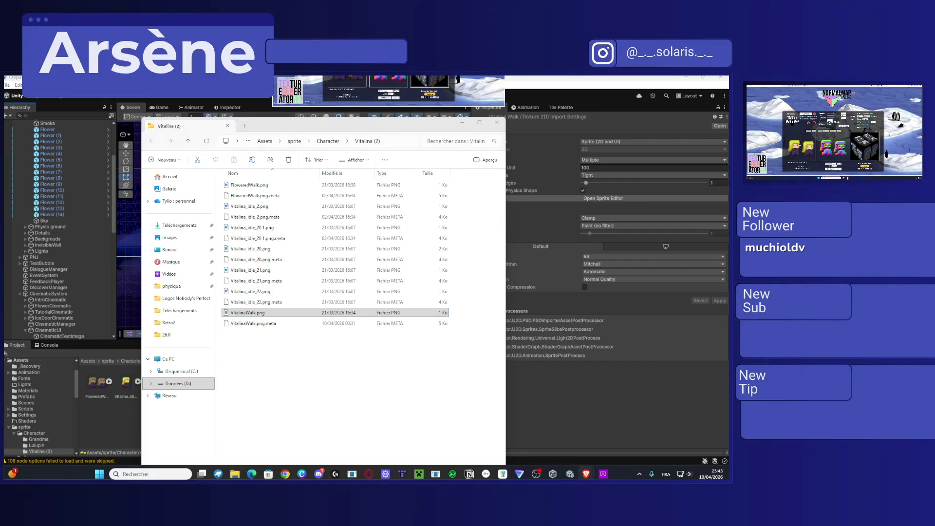
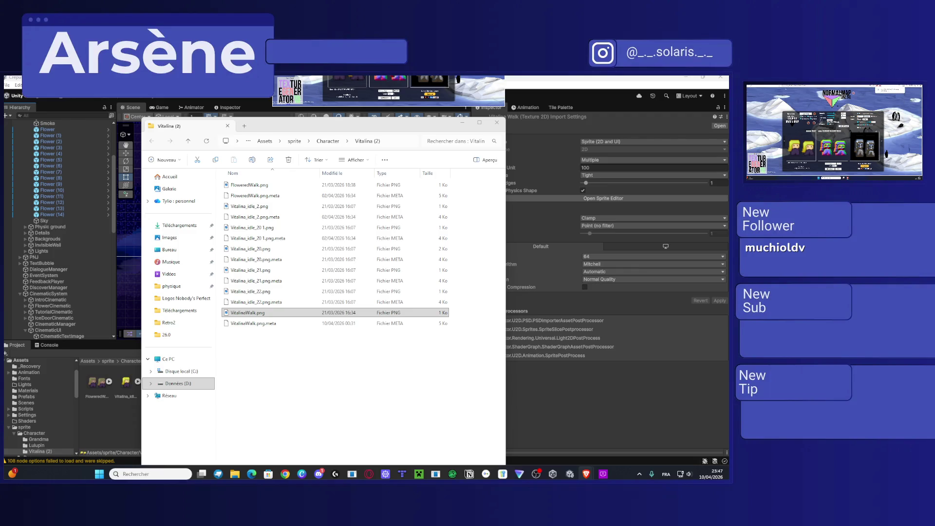
# Step: Back in Unity, select the VitalinaWalk sprite sheet and open it in the Sprite Editor
pyautogui.click(119, 435)
pyautogui.click(118, 435)
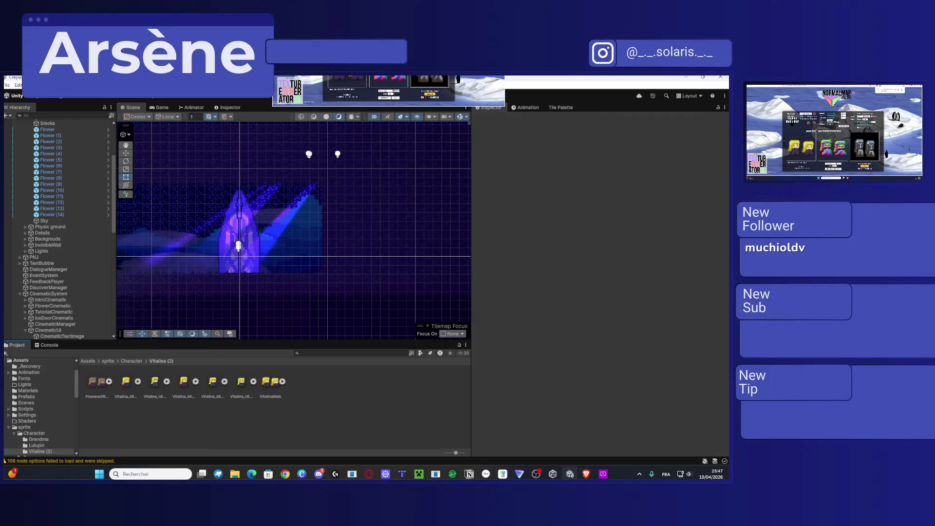
pyautogui.click(305, 395)
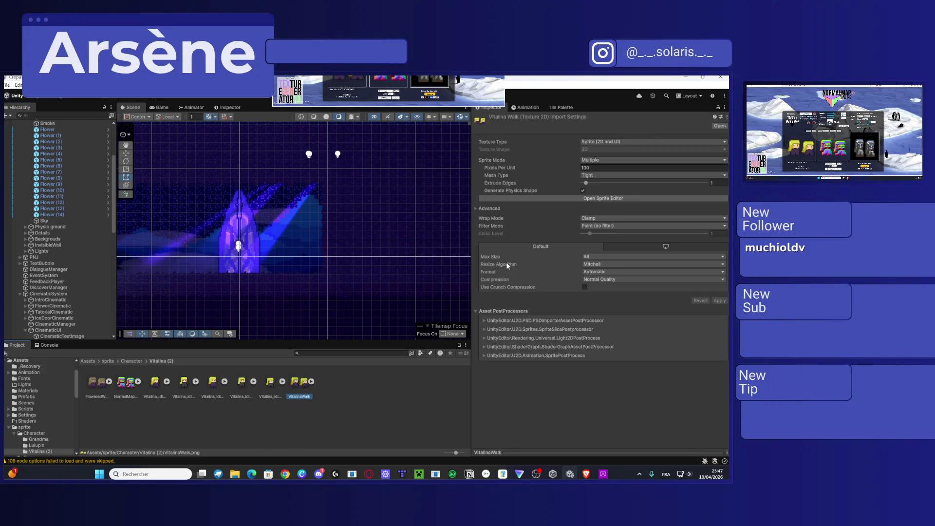
pyautogui.moveTo(323, 260); pyautogui.dragTo(389, 257)
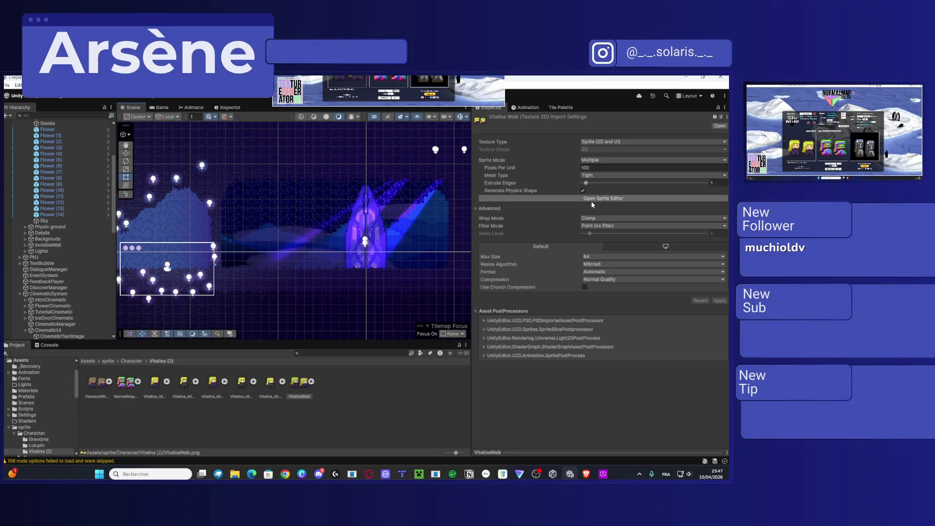
pyautogui.click(616, 199)
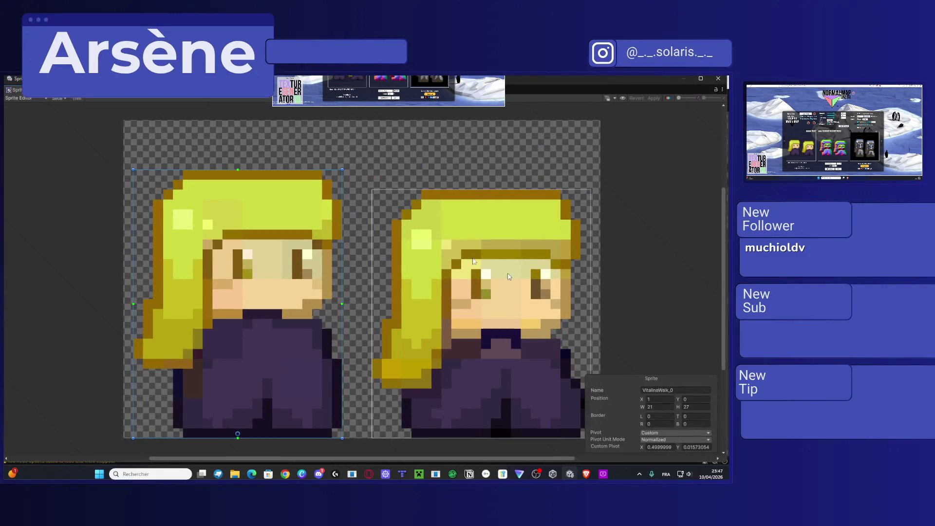
# Step: In Secondary Textures mode, add a _NormalMap entry set to NormalMapWalkingVitalina and apply it
pyautogui.click(29, 99)
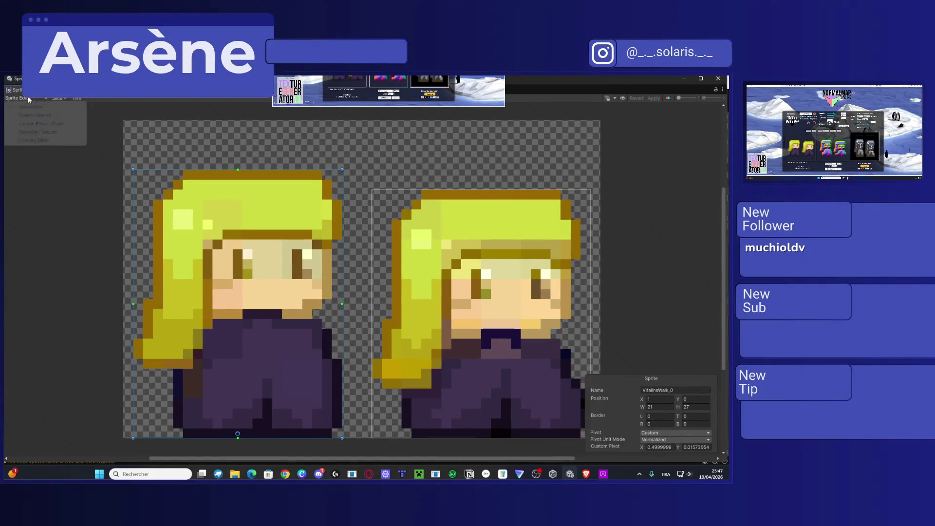
pyautogui.click(37, 132)
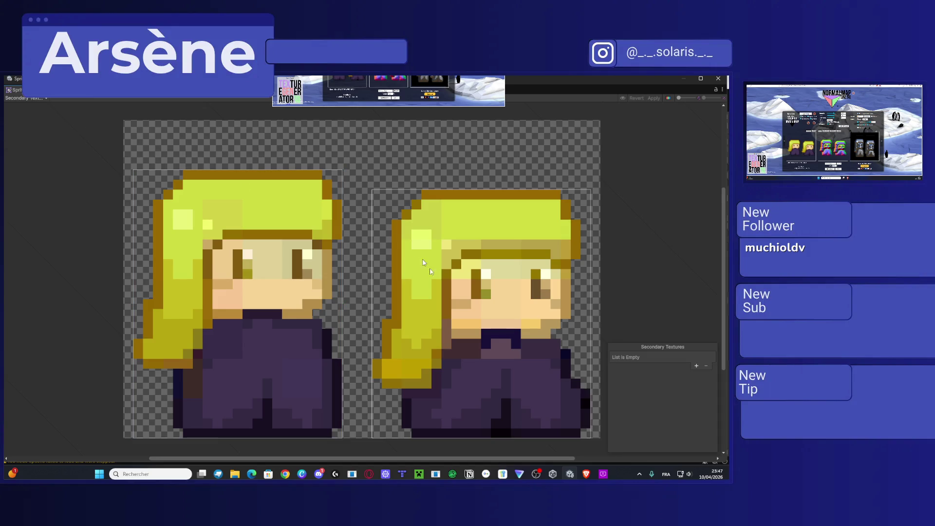
pyautogui.click(696, 365)
pyautogui.click(710, 359)
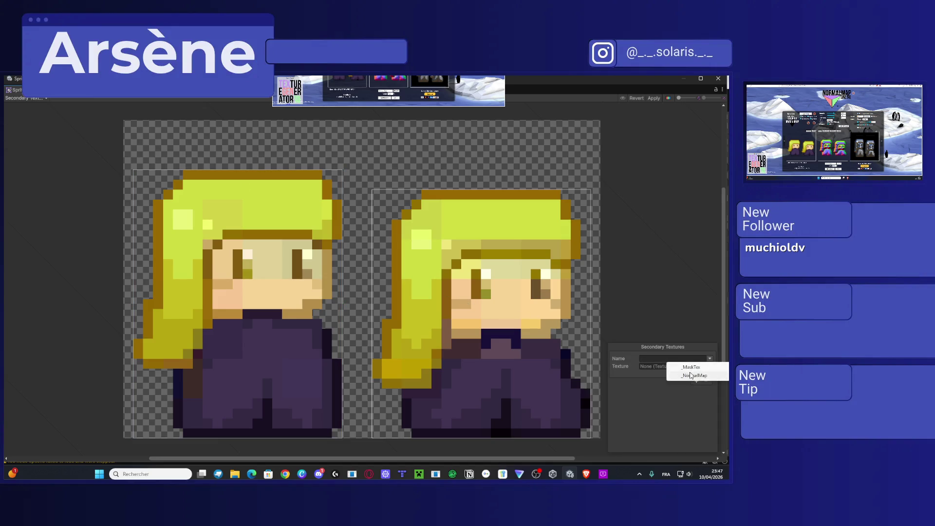
pyautogui.click(695, 375)
pyautogui.click(709, 367)
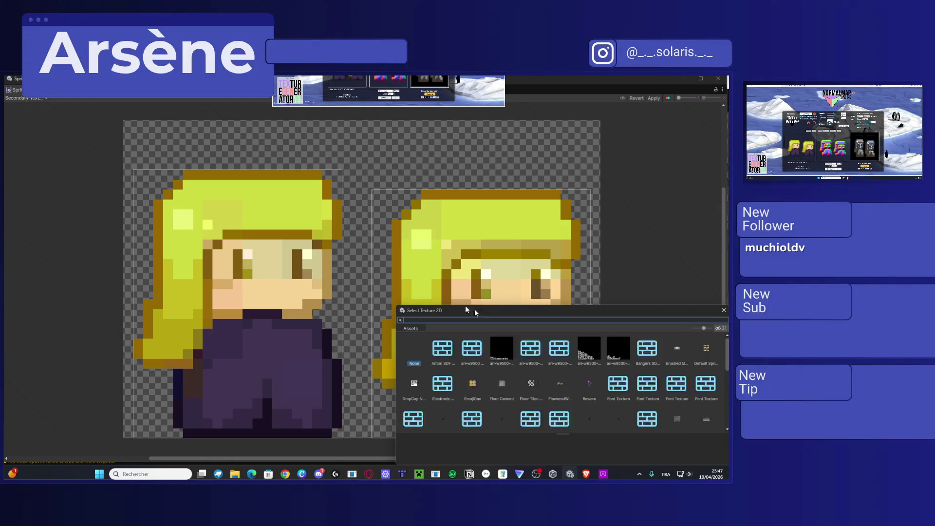
pyautogui.moveTo(451, 310); pyautogui.dragTo(318, 229)
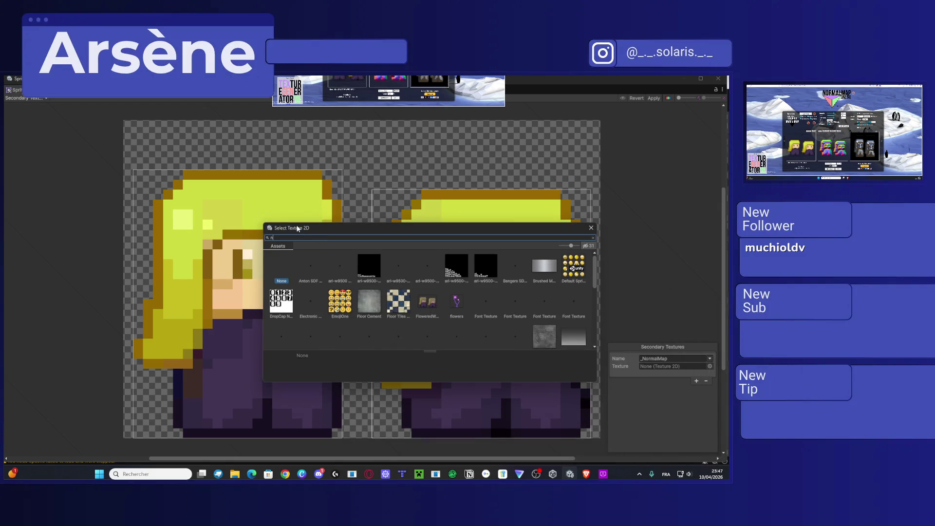
pyautogui.write('ormal')
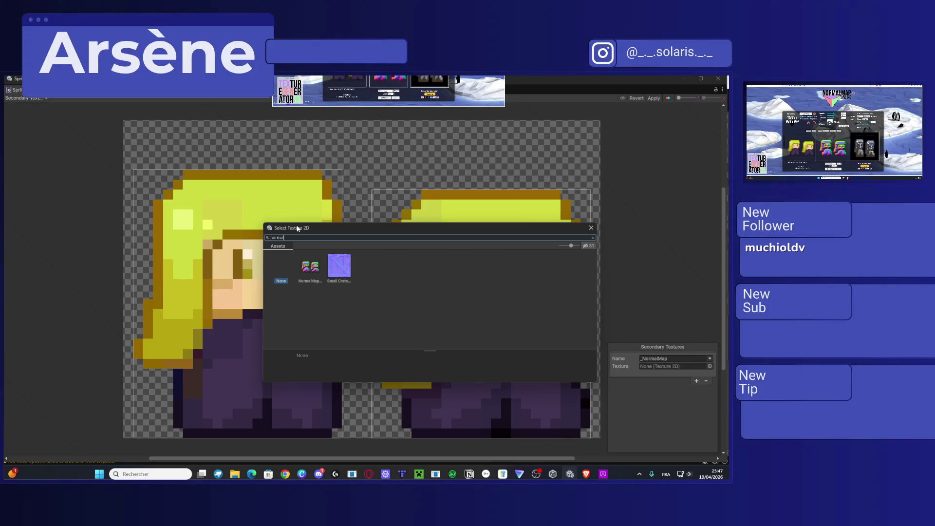
pyautogui.doubleClick(311, 266)
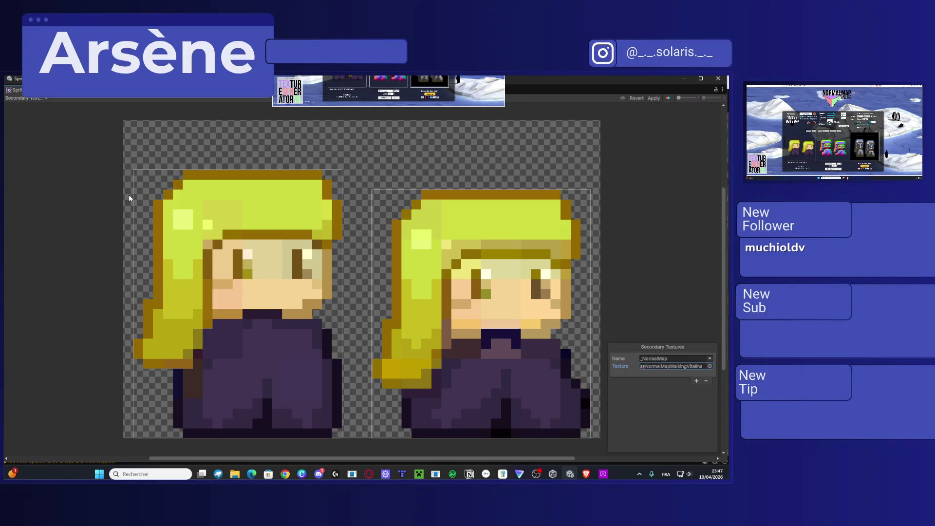
pyautogui.click(654, 98)
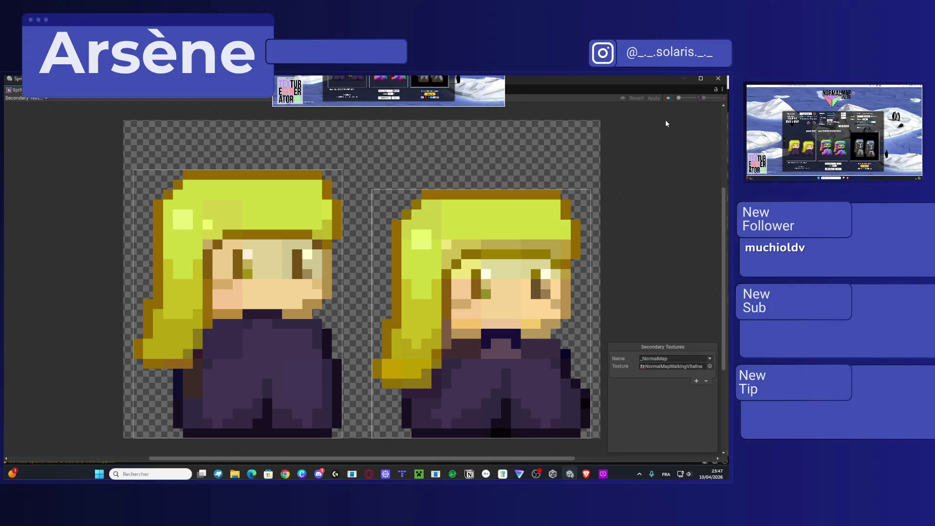
pyautogui.scroll(2, 667, 246)
pyautogui.scroll(-2, 628, 242)
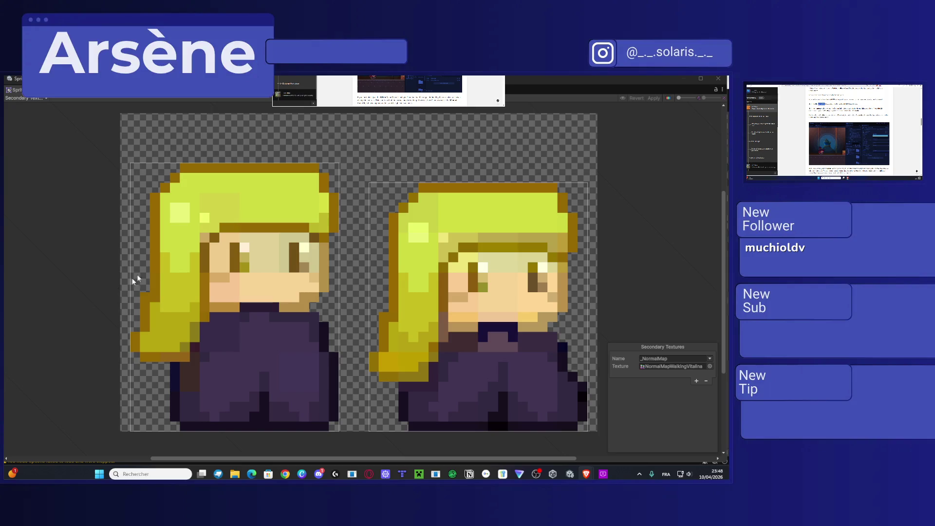
# Step: Close the Sprite Editor window to get back to VitalinaWalk's import settings
pyautogui.click(718, 79)
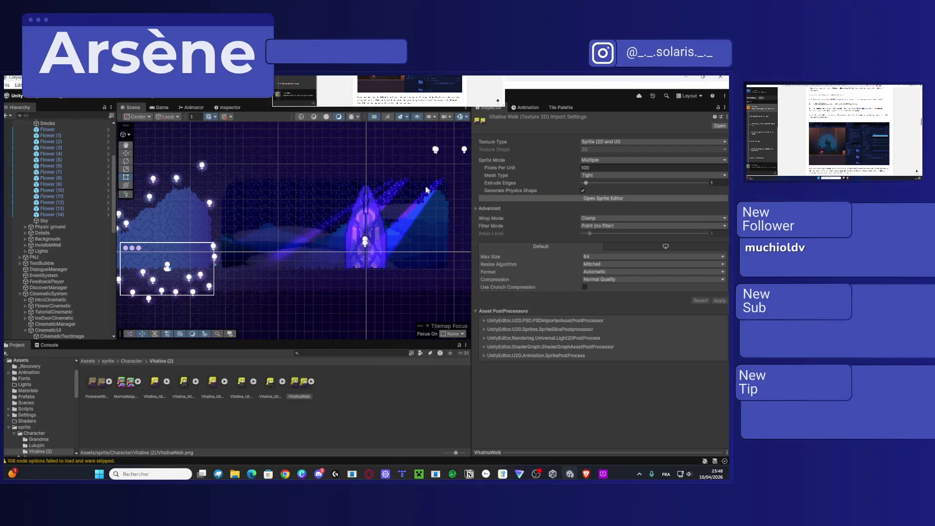
# Step: Select the SpotMoon light and set its Normal Maps quality to Accurate
pyautogui.click(397, 164)
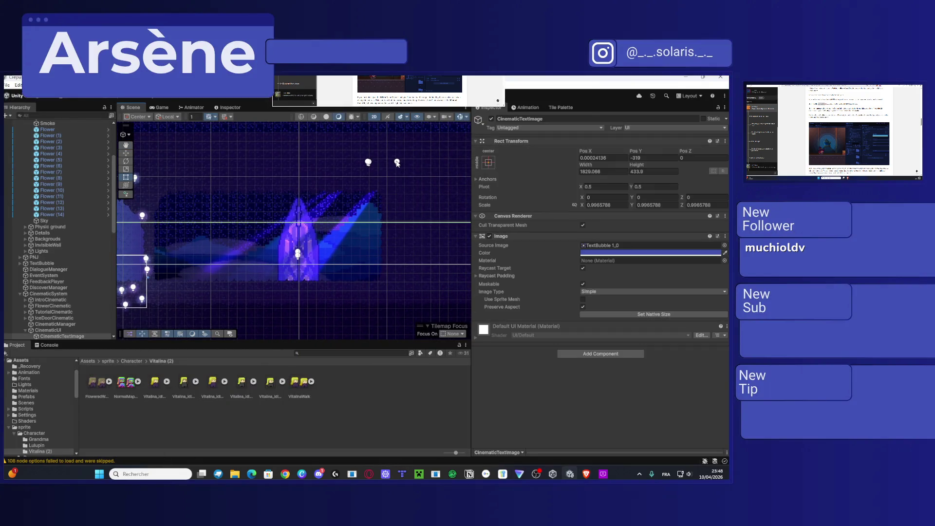
pyautogui.click(397, 163)
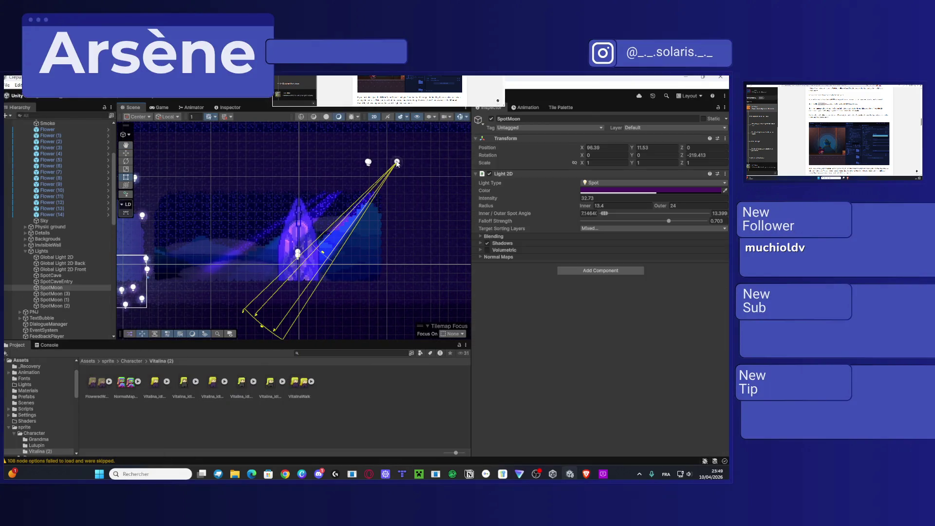
pyautogui.click(482, 256)
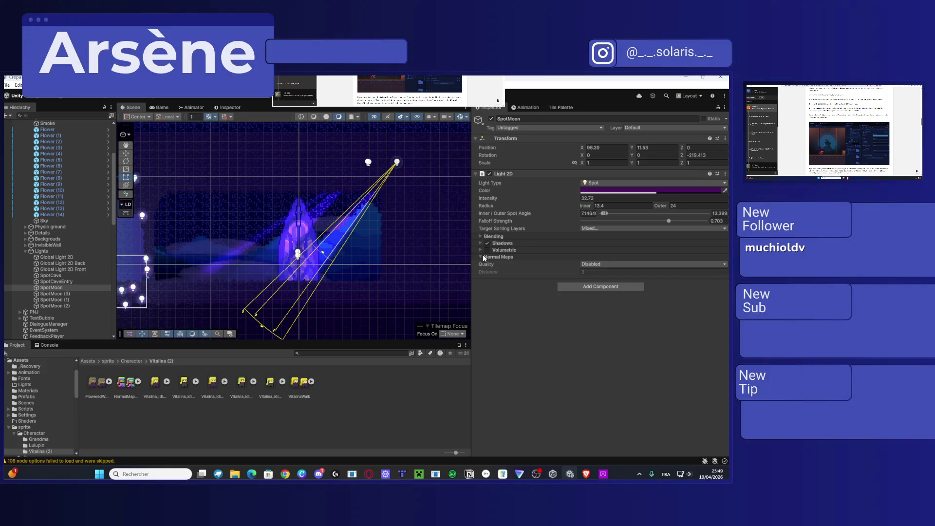
pyautogui.click(616, 266)
pyautogui.click(603, 291)
# Step: Review SpotMoon's Light 2D settings, including normal-map distance 3, then deselect it
pyautogui.scroll(5, 300, 218)
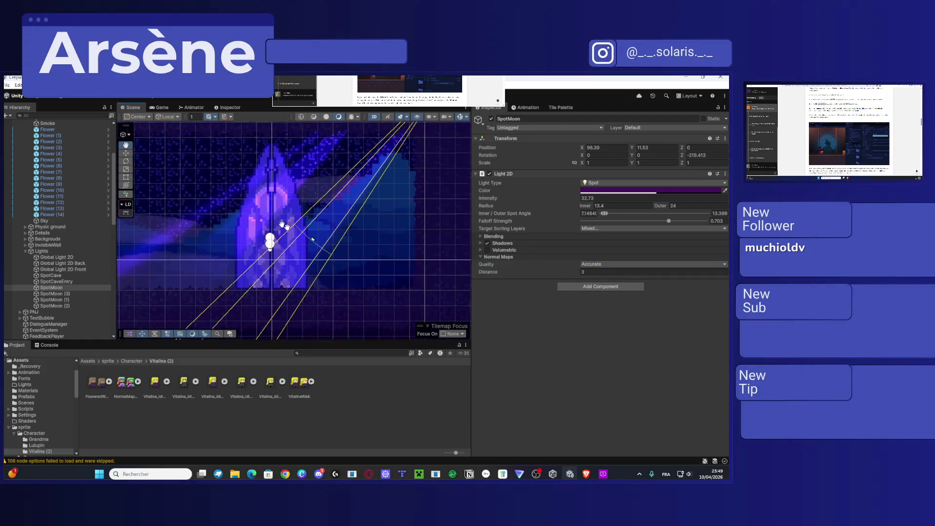
pyautogui.scroll(3, 286, 227)
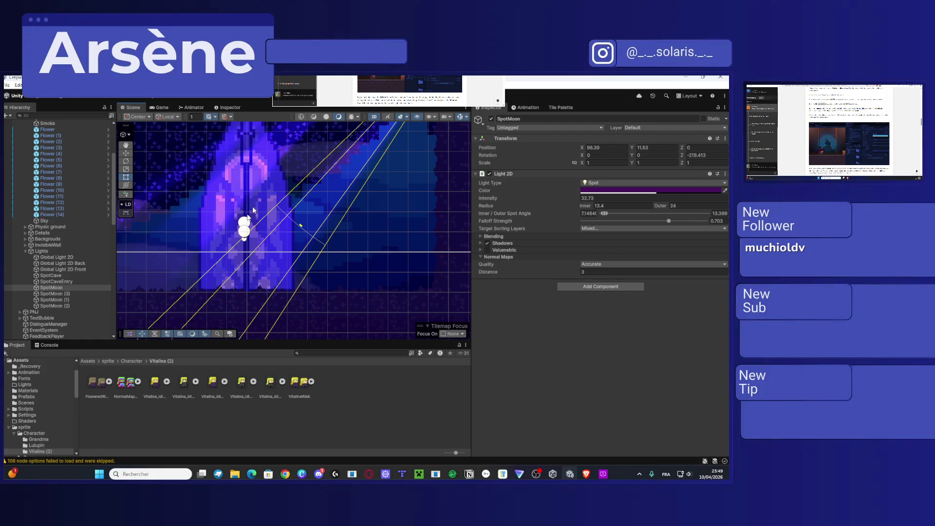
pyautogui.scroll(3, 252, 206)
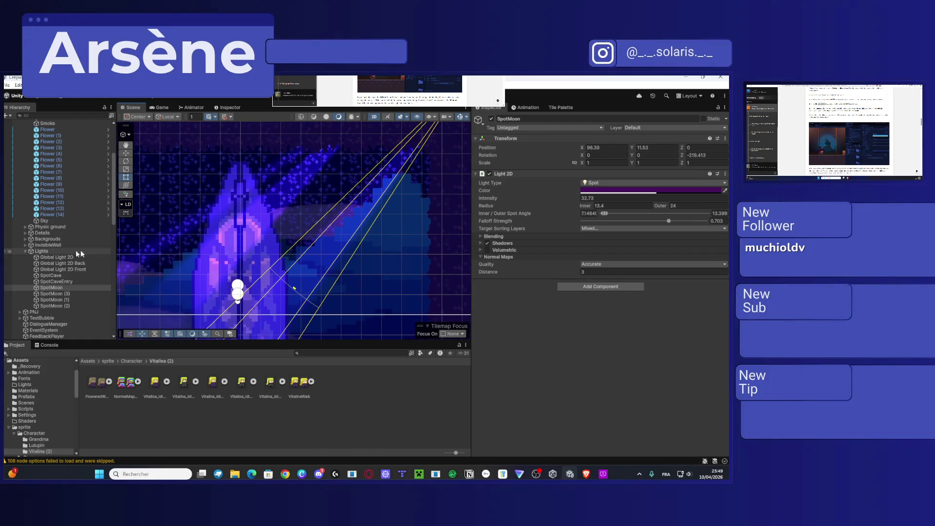
pyautogui.scroll(-3, 409, 86)
pyautogui.scroll(3, 410, 93)
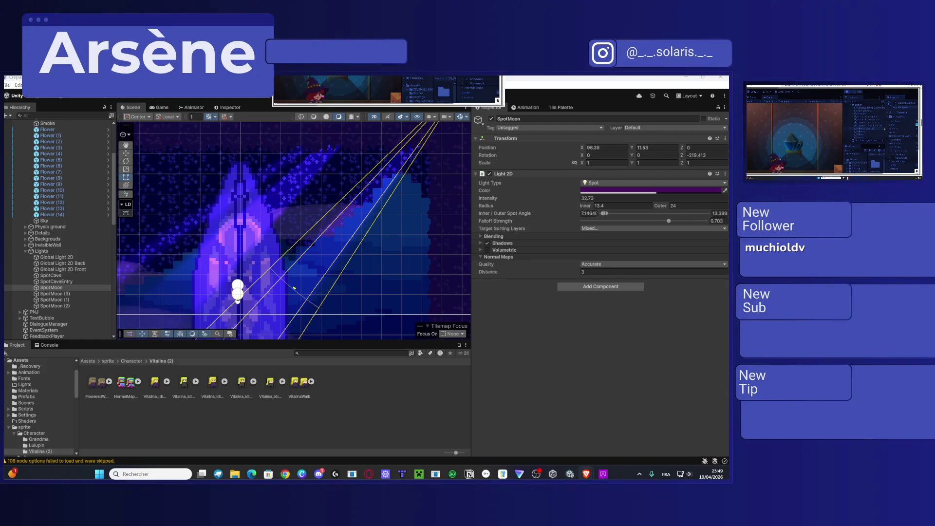
pyautogui.press('Escape')
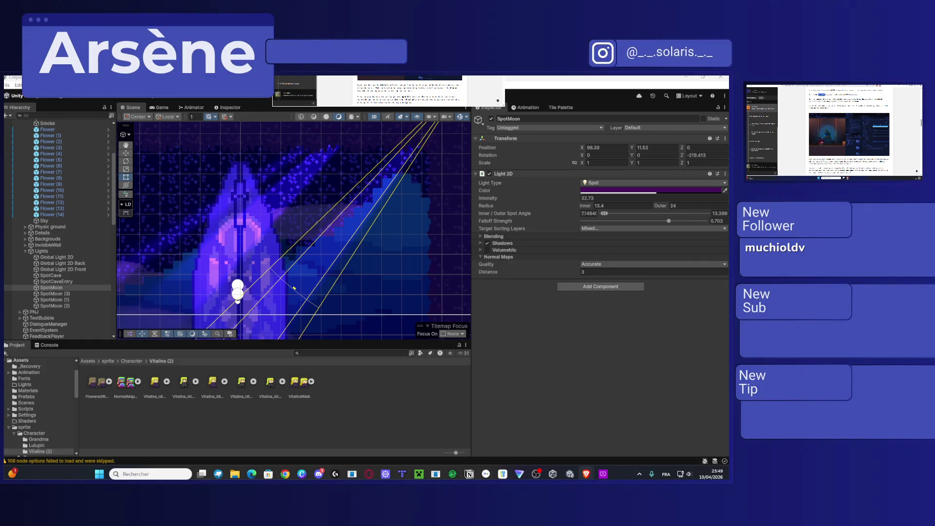
pyautogui.scroll(2, 849, 141)
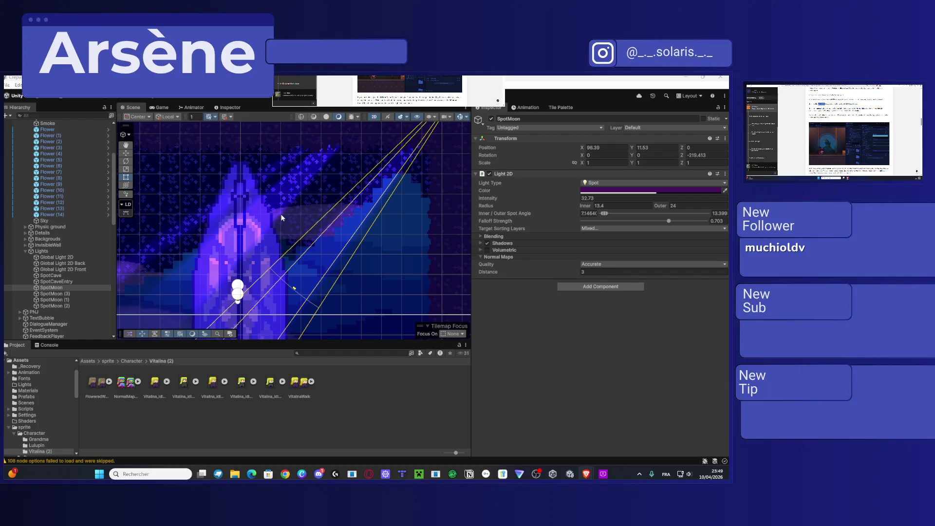
pyautogui.click(301, 251)
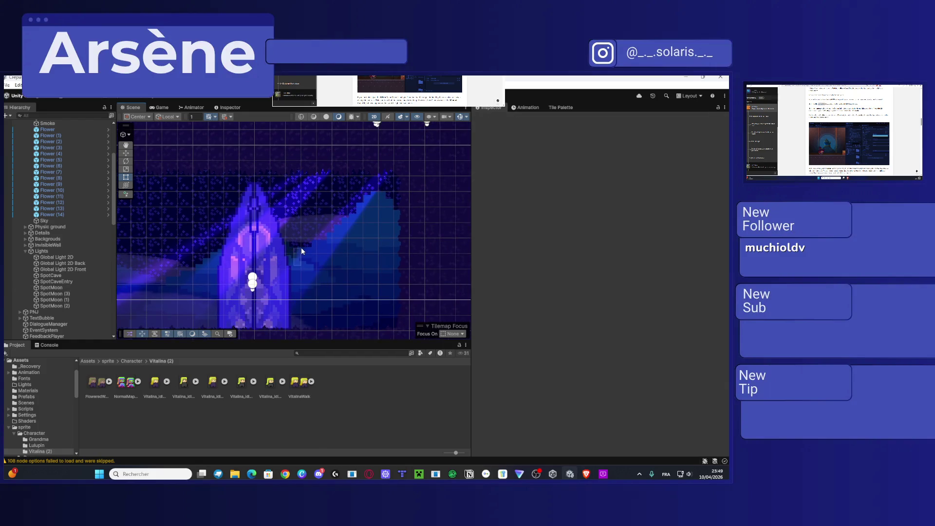
# Step: Bring the hill of lights into view and select PlayerLight to inspect it
pyautogui.scroll(-1, 301, 254)
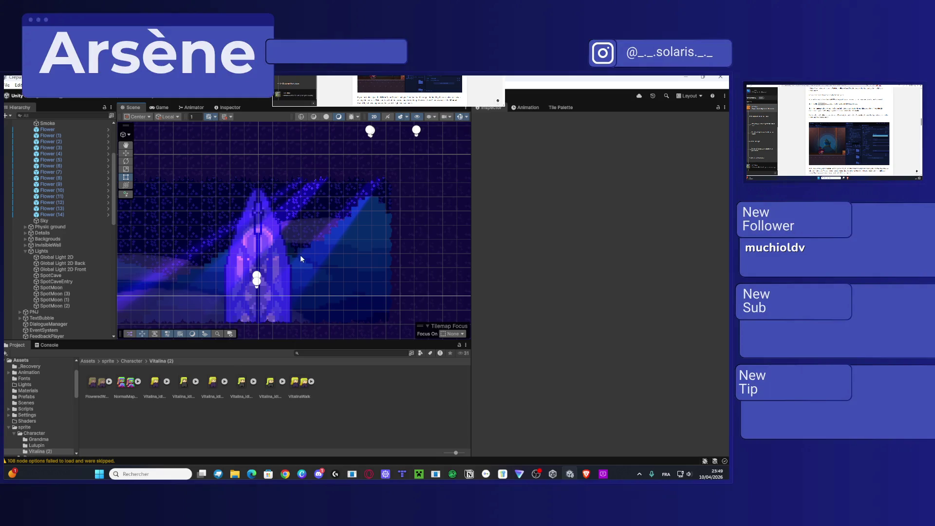
pyautogui.scroll(-2, 293, 262)
pyautogui.moveTo(293, 262)
pyautogui.mouseDown()
pyautogui.moveTo(328, 249)
pyautogui.moveTo(319, 247)
pyautogui.mouseUp()
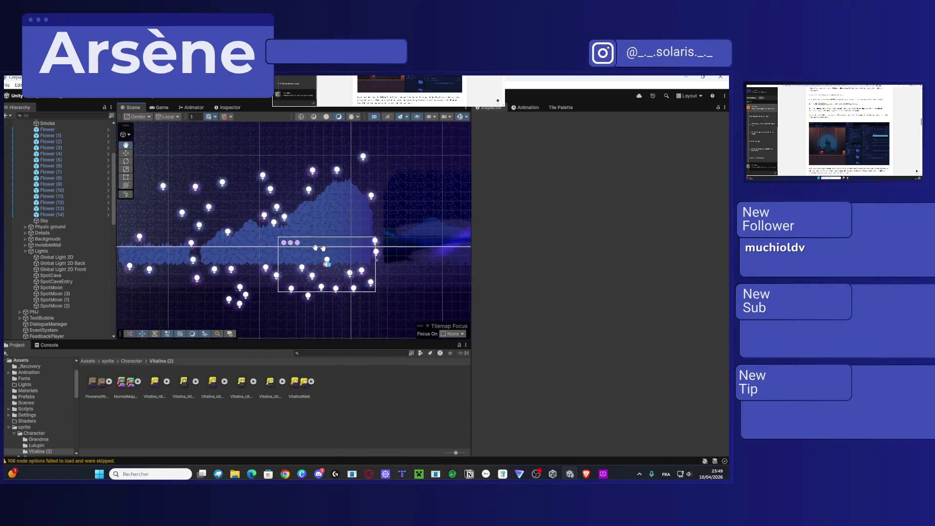
pyautogui.scroll(3, 417, 265)
pyautogui.click(268, 258)
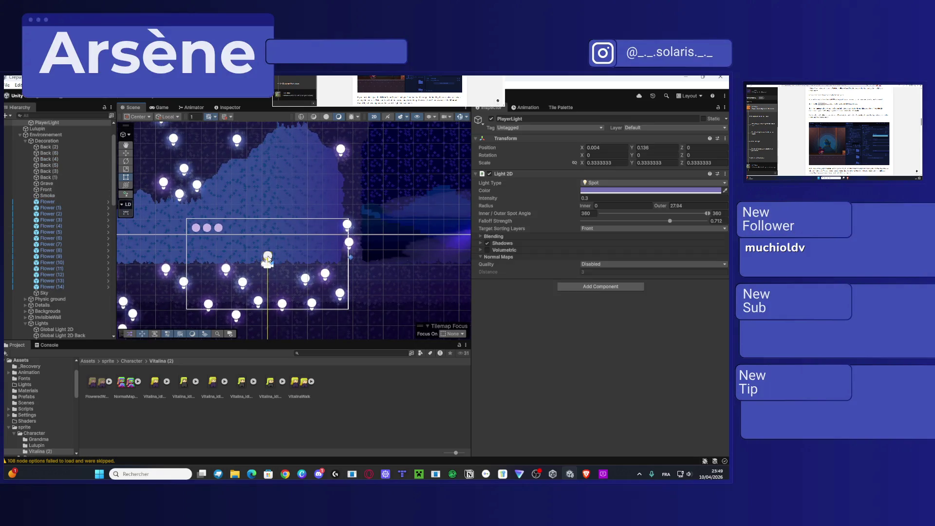
# Step: Move the Player right to X 91.09 under the SpotMoon glow, frame it, and press Play
pyautogui.scroll(3, 49, 193)
pyautogui.click(44, 136)
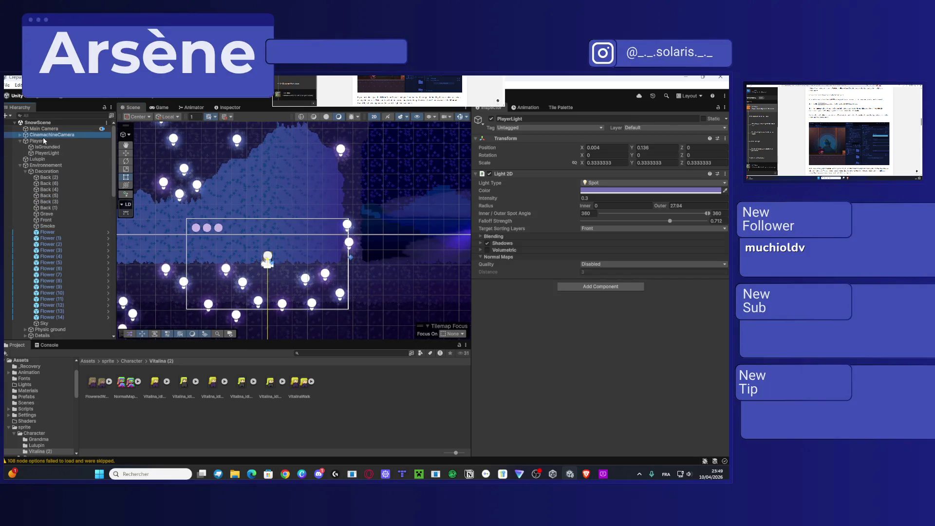
pyautogui.click(44, 141)
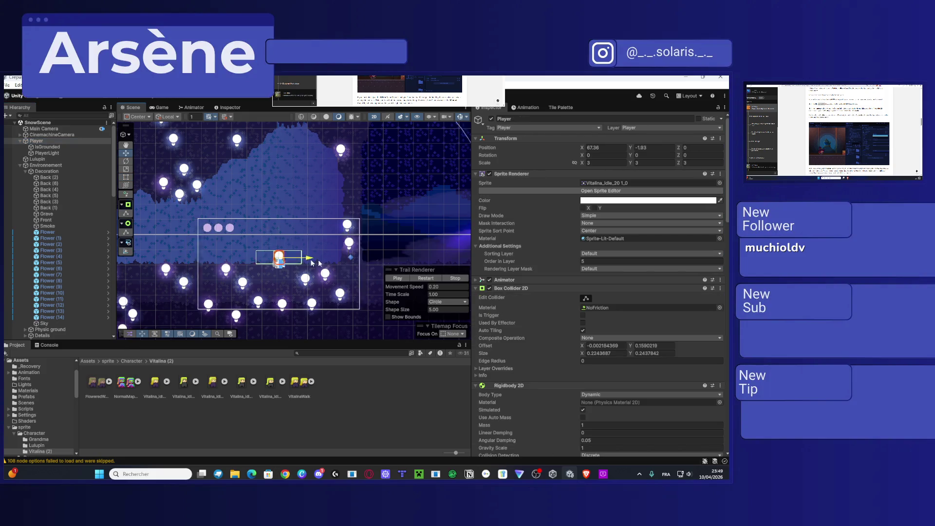
pyautogui.moveTo(311, 263); pyautogui.dragTo(375, 264)
pyautogui.moveTo(116, 261)
pyautogui.mouseDown()
pyautogui.moveTo(193, 271)
pyautogui.moveTo(422, 258)
pyautogui.mouseUp()
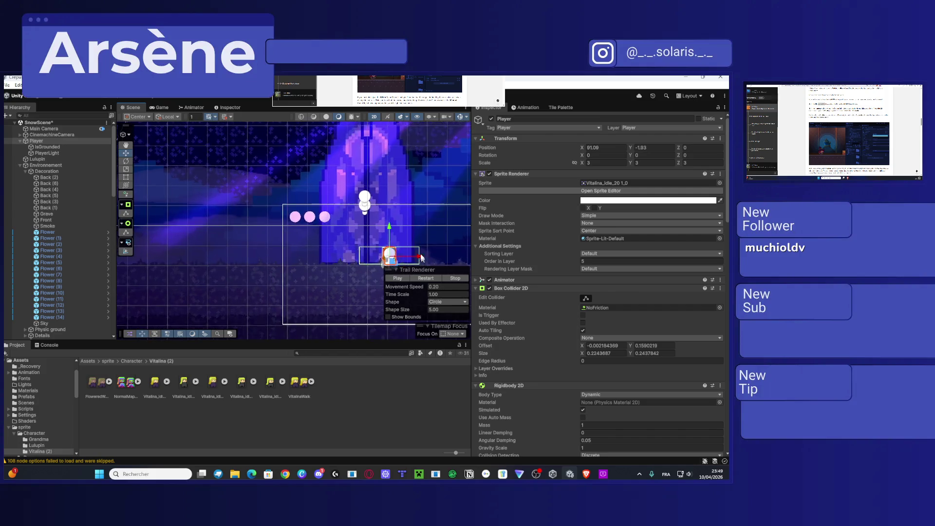
pyautogui.scroll(4, 404, 232)
pyautogui.press('f')
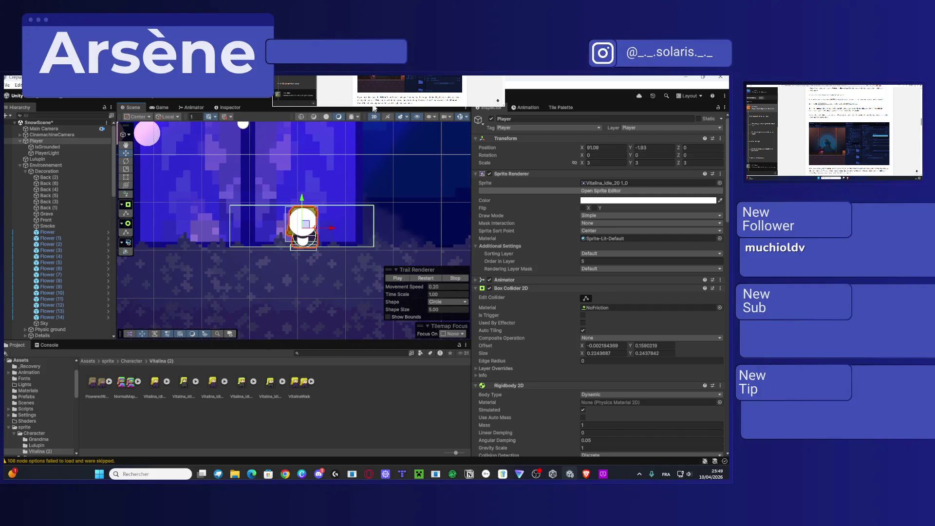
pyautogui.click(373, 106)
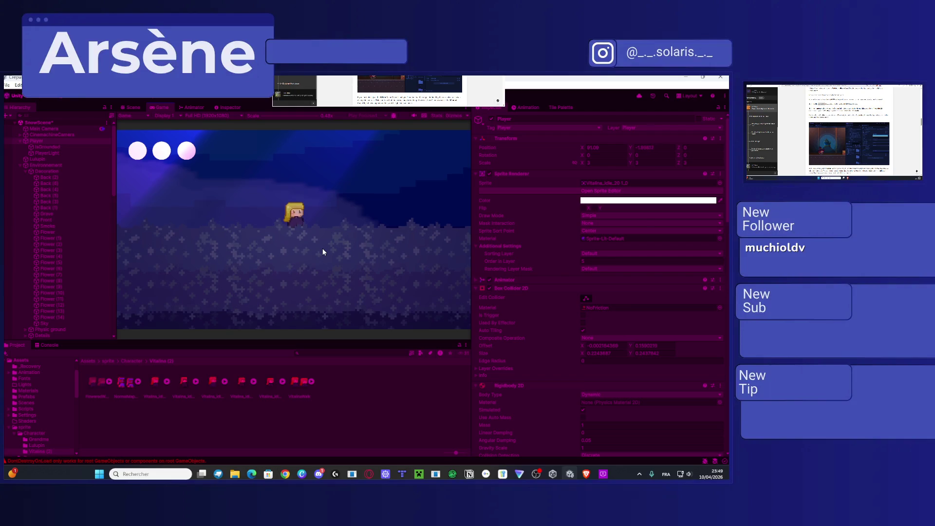
# Step: Walk the character right with D in the Game view, then open File > Open Recent Scene
pyautogui.press('d')
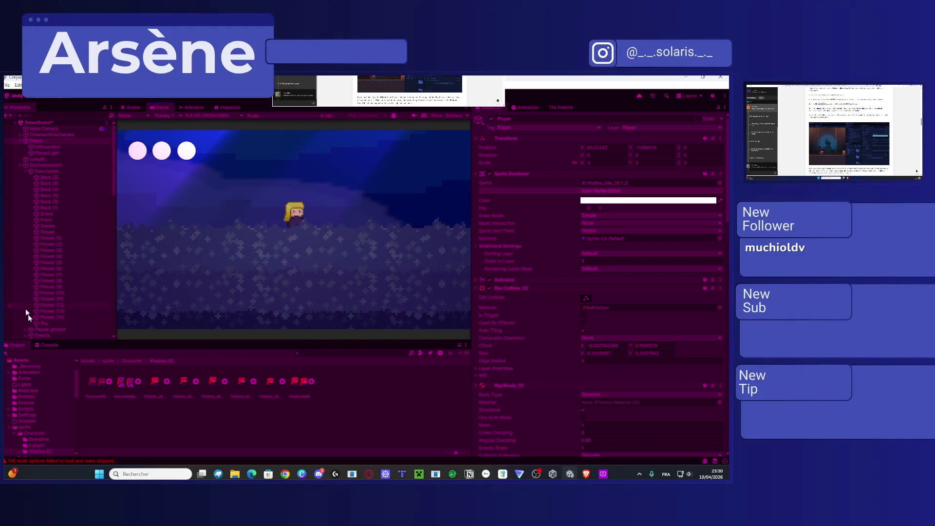
pyautogui.scroll(-3, 849, 131)
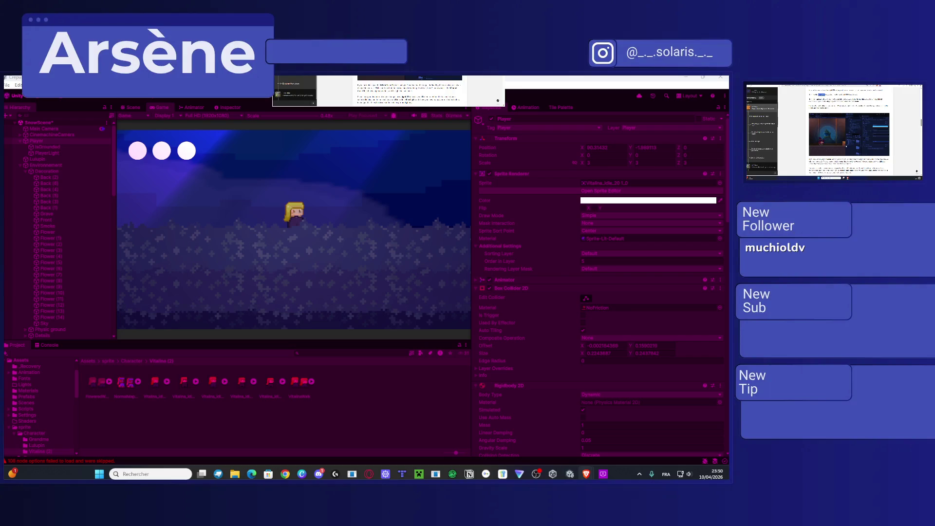
pyautogui.scroll(-3, 849, 130)
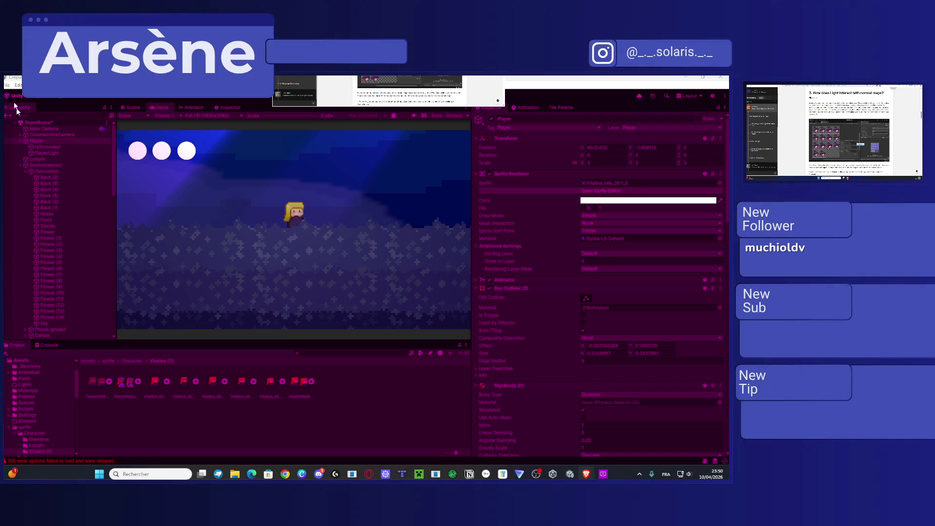
pyautogui.click(7, 85)
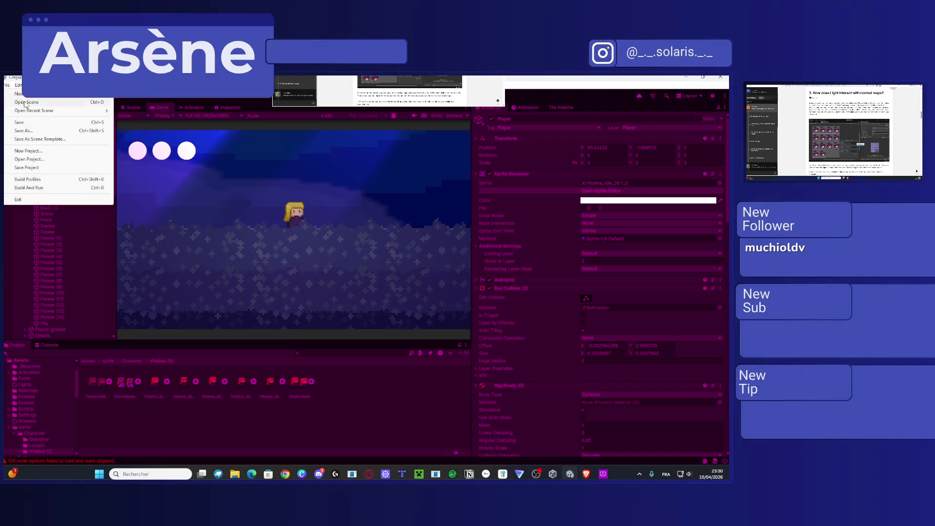
pyautogui.moveTo(45, 113)
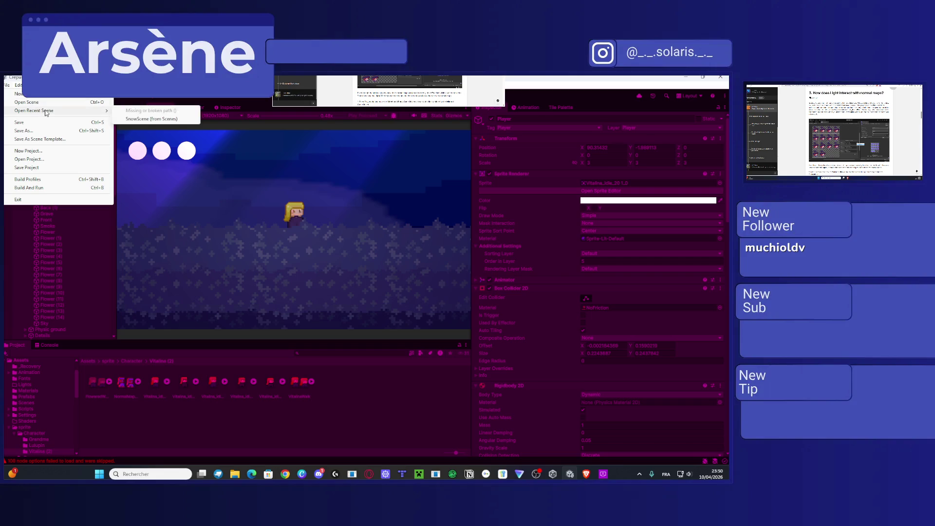
# Step: Open Unity Hub from File > Open Project, view Installs and Projects, then close it
pyautogui.click(29, 160)
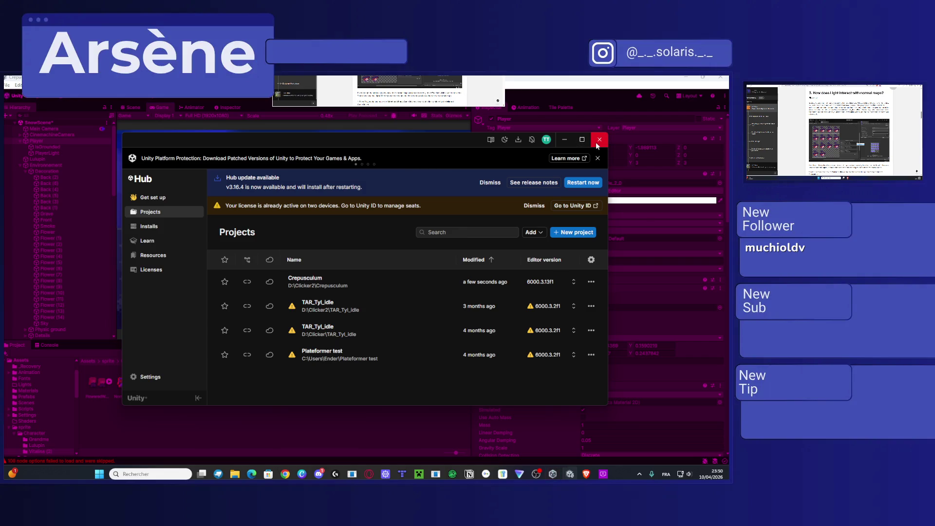
pyautogui.click(598, 142)
pyautogui.click(7, 85)
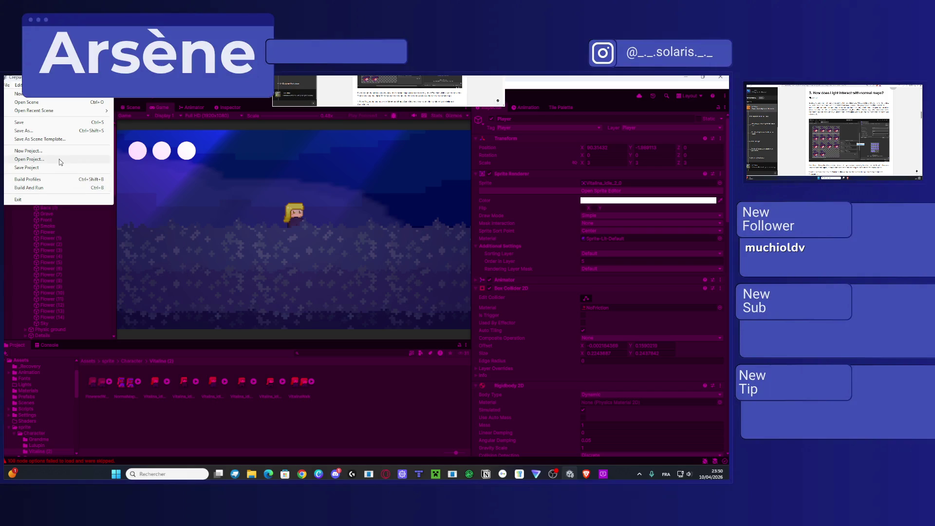
pyautogui.click(59, 159)
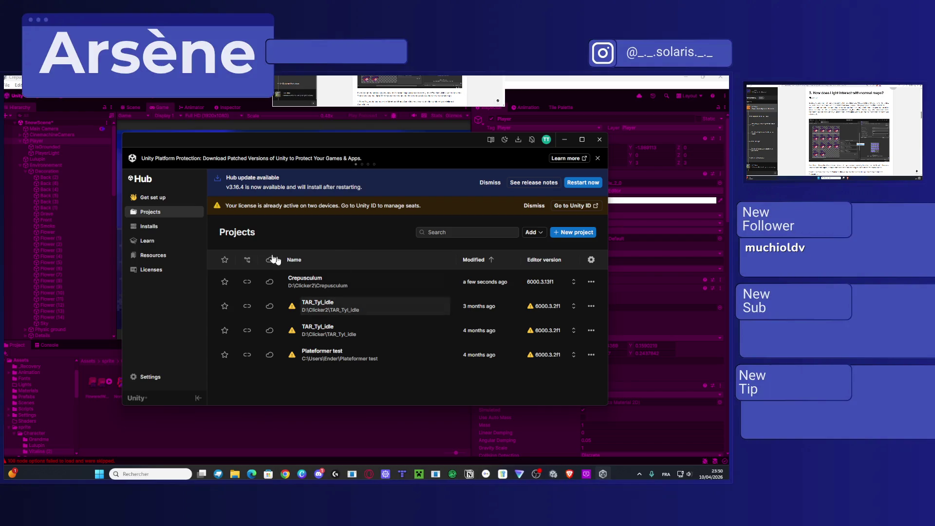
pyautogui.click(165, 226)
pyautogui.click(163, 212)
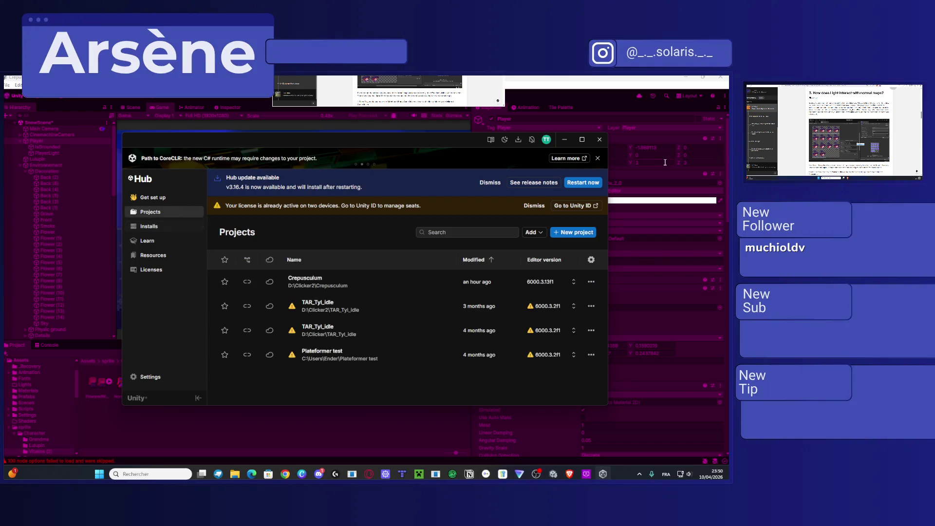
pyautogui.click(599, 139)
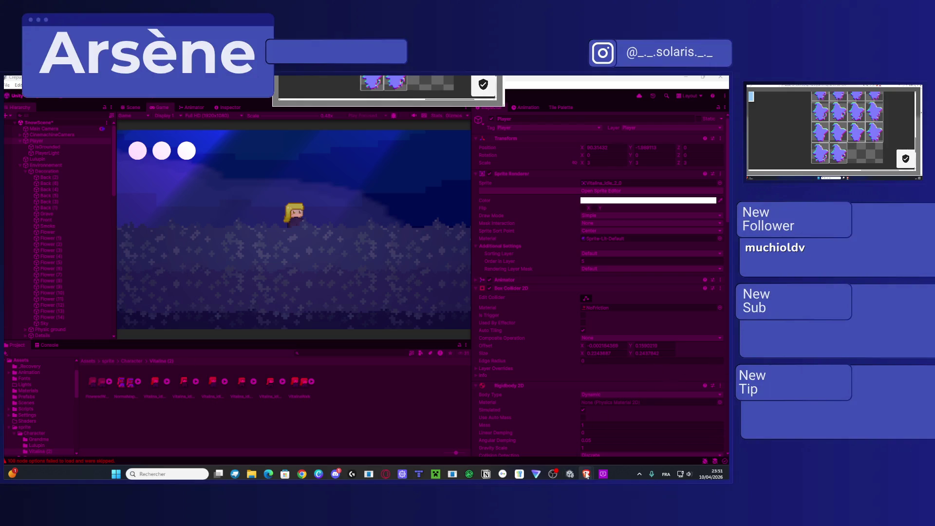
pyautogui.click(602, 473)
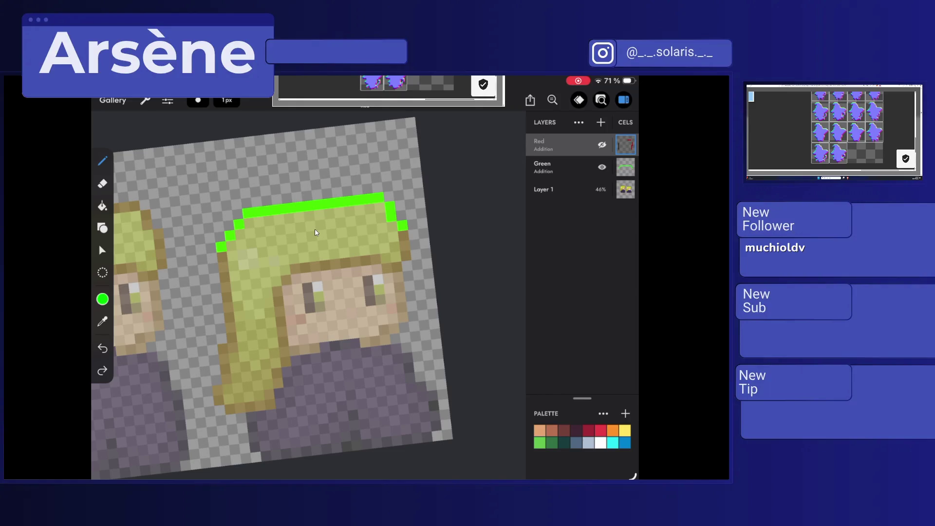
# Step: Show the Red layer and erase its old outline pixels beside, atop and right of the hair
pyautogui.scroll(3, 315, 233)
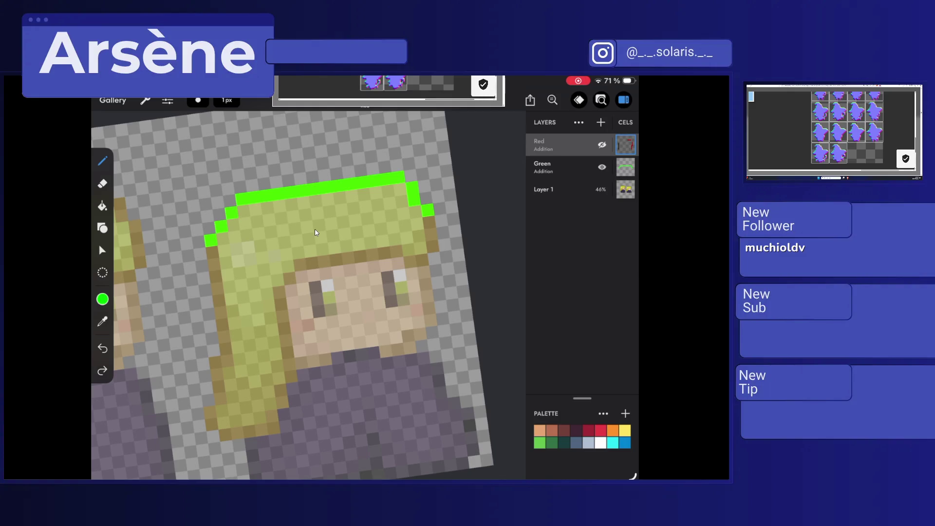
pyautogui.click(602, 145)
pyautogui.press('e')
pyautogui.moveTo(212, 251); pyautogui.dragTo(226, 351)
pyautogui.moveTo(346, 184); pyautogui.dragTo(404, 176)
pyautogui.moveTo(427, 209); pyautogui.dragTo(431, 326)
# Step: Hide the Green layer, return to the Pencil, and bring up the colour settings
pyautogui.click(602, 167)
pyautogui.press('p')
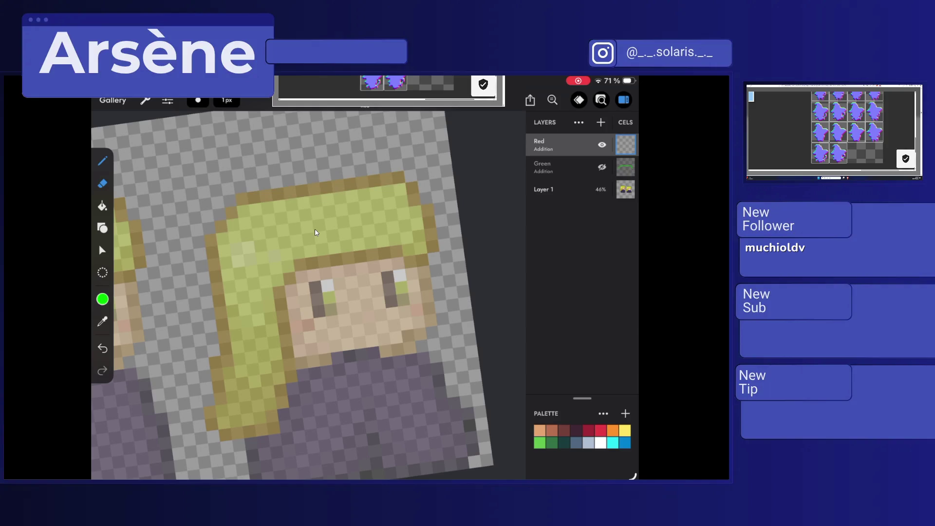
pyautogui.press('c')
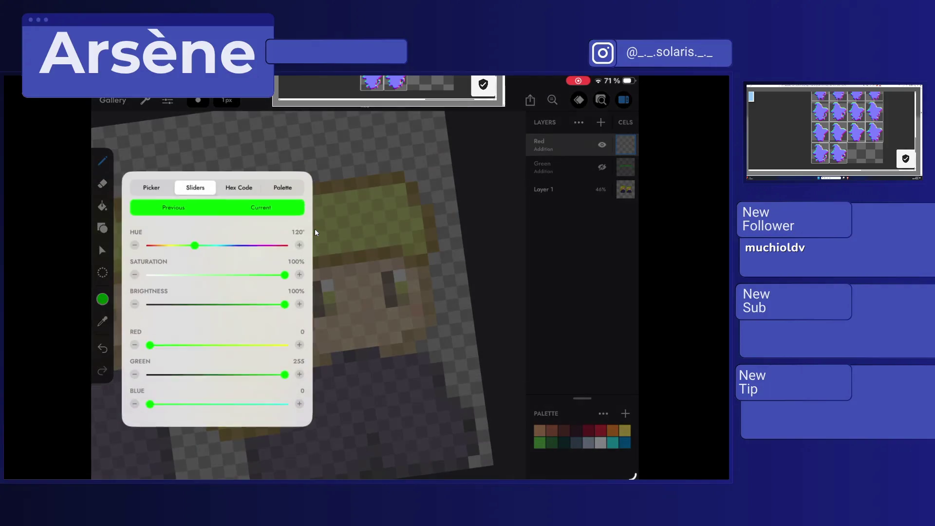
# Step: Set the colour to pure red (Hue 0°) and outline the hair and face's right edge
pyautogui.moveTo(195, 246); pyautogui.dragTo(147, 245)
pyautogui.click(102, 299)
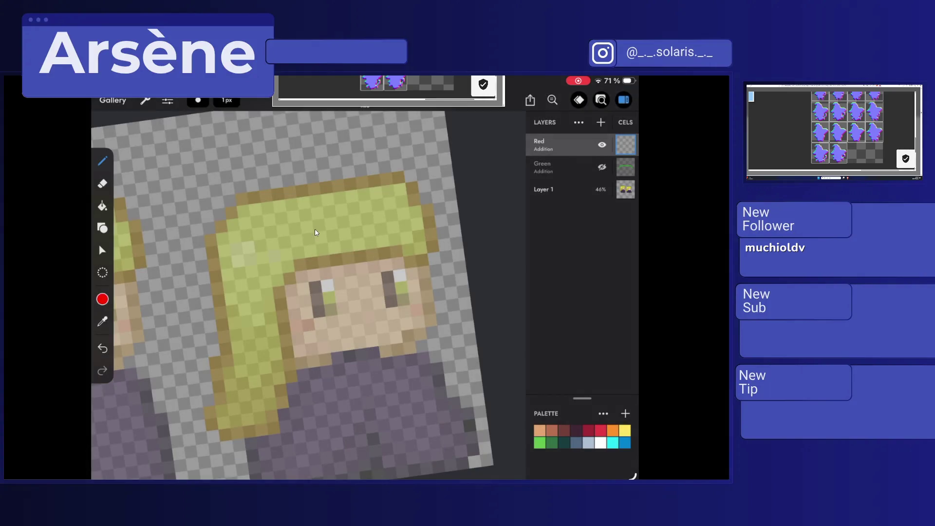
pyautogui.moveTo(349, 243)
pyautogui.mouseDown()
pyautogui.moveTo(349, 280)
pyautogui.moveTo(339, 225)
pyautogui.moveTo(327, 215)
pyautogui.mouseUp()
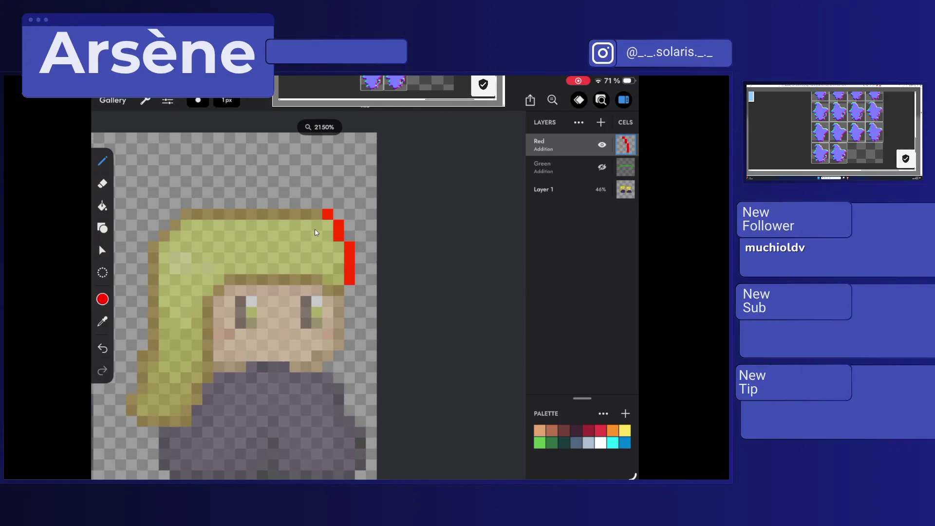
pyautogui.moveTo(339, 287)
pyautogui.mouseDown()
pyautogui.moveTo(339, 345)
pyautogui.moveTo(318, 367)
pyautogui.mouseUp()
# Step: Extend the red outline down the body, undo two stray pixels, and add a pixel at the canvas top
pyautogui.scroll(-3, 316, 232)
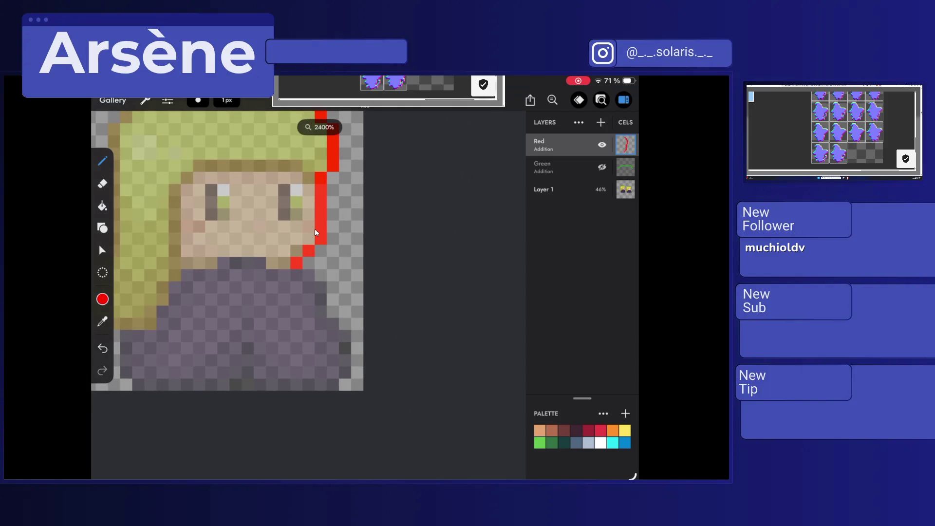
pyautogui.moveTo(309, 275)
pyautogui.mouseDown()
pyautogui.moveTo(321, 312)
pyautogui.moveTo(346, 336)
pyautogui.moveTo(346, 373)
pyautogui.moveTo(333, 385)
pyautogui.mouseUp()
pyautogui.moveTo(345, 324); pyautogui.dragTo(358, 324)
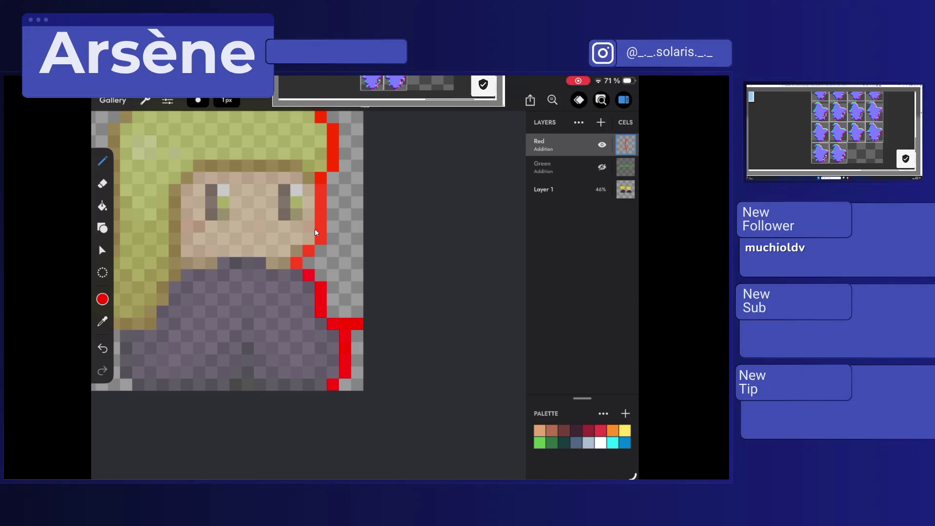
pyautogui.hotkey('ctrl', 'z')
pyautogui.scroll(-3, 316, 232)
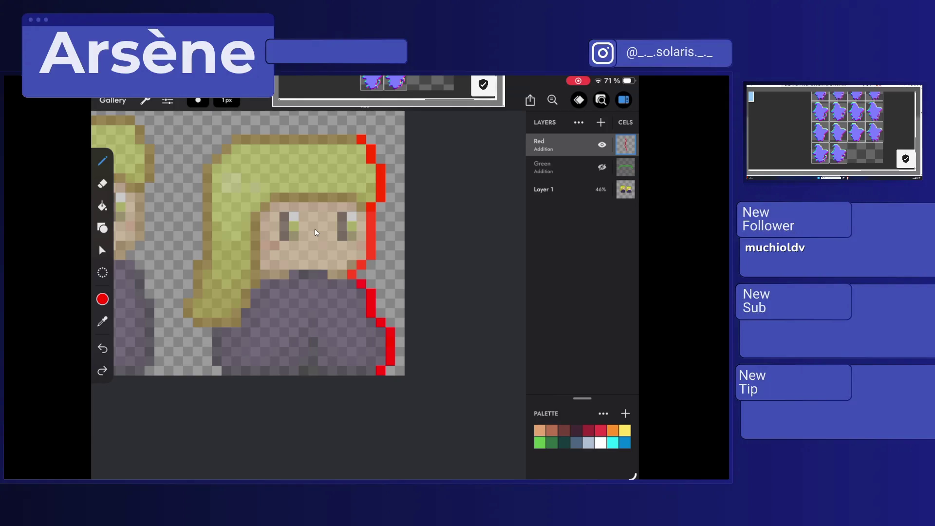
pyautogui.scroll(3, 316, 232)
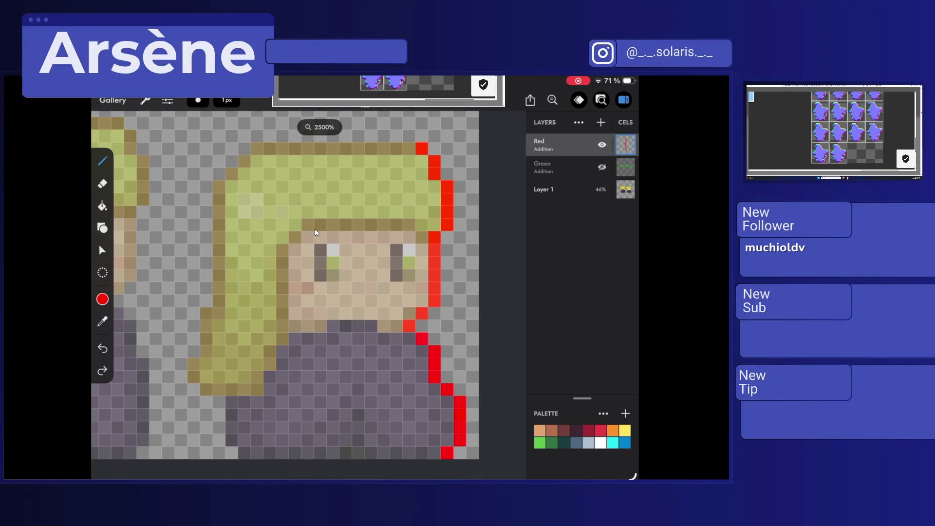
pyautogui.scroll(-2, 315, 232)
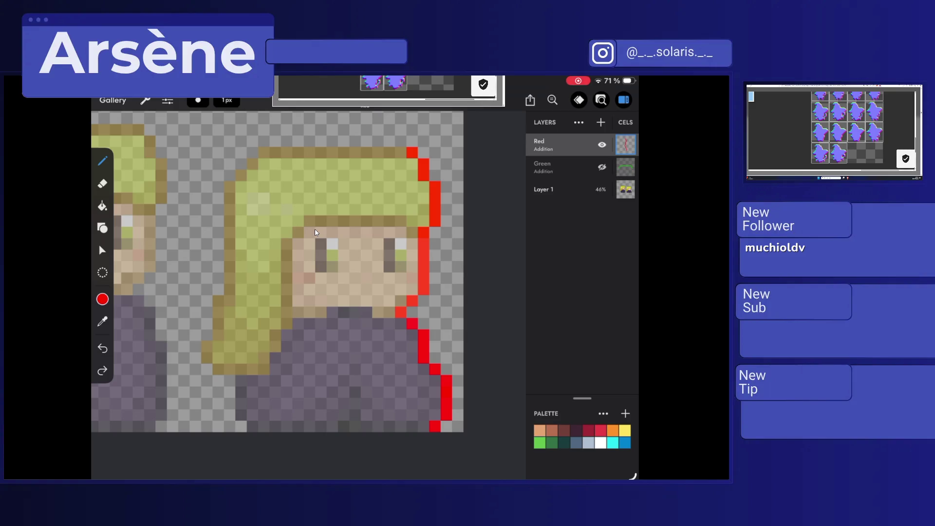
pyautogui.click(355, 141)
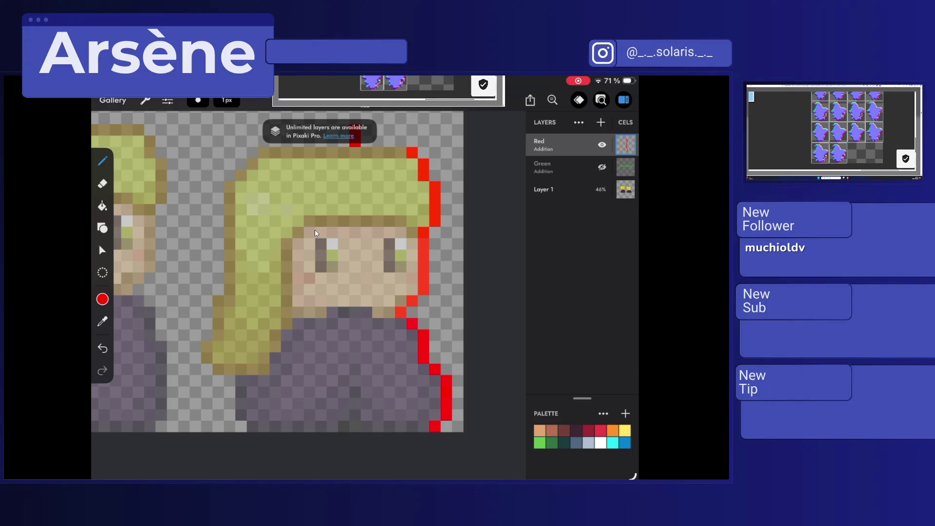
# Step: Erase the red pixel block at the canvas top with the Eraser, then exit Pixaki to the home screen
pyautogui.click(344, 142)
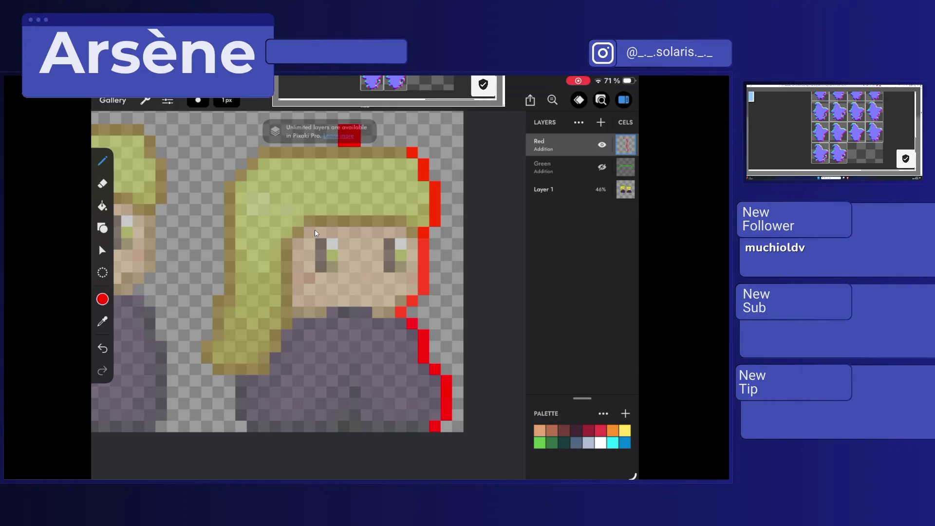
pyautogui.click(102, 183)
pyautogui.click(355, 136)
pyautogui.click(344, 136)
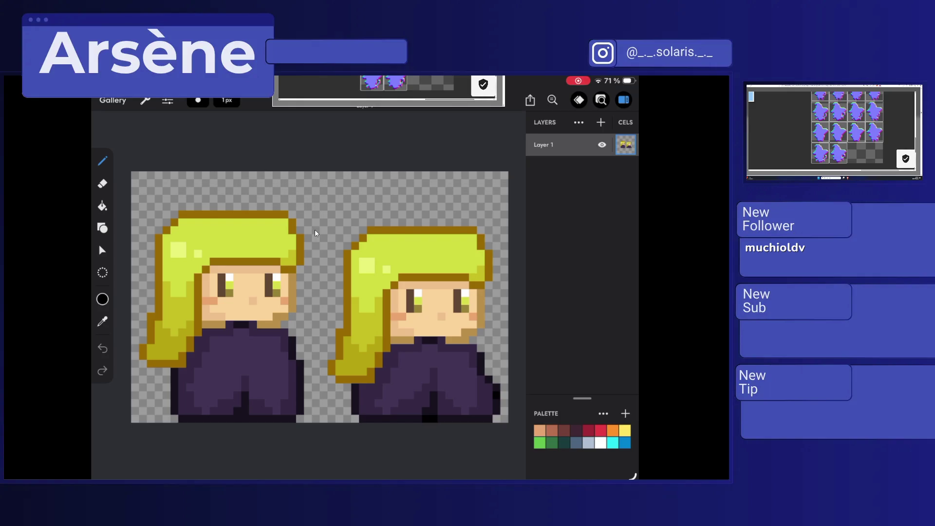
pyautogui.press('super+h')
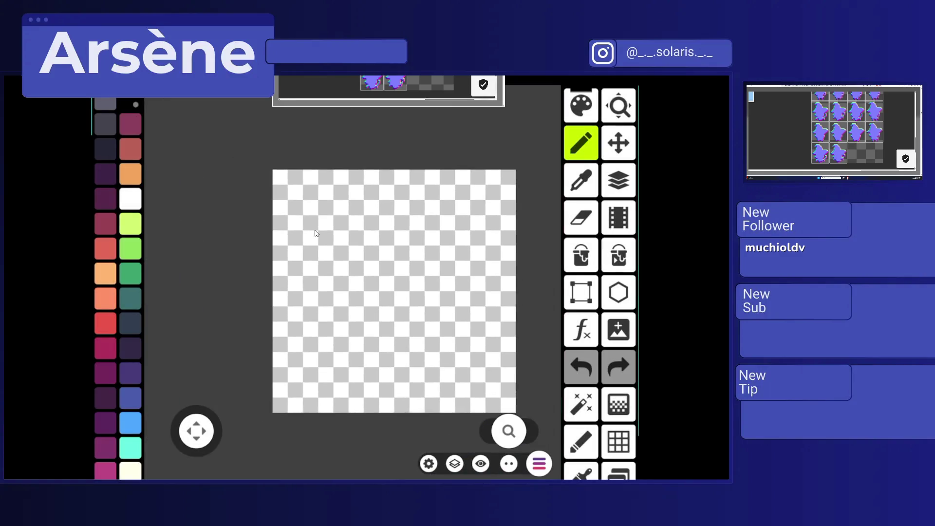
# Step: Draw a short black stroke on the Pixel Studio canvas, then bring up the iPad app switcher
pyautogui.moveTo(447, 246); pyautogui.dragTo(462, 320)
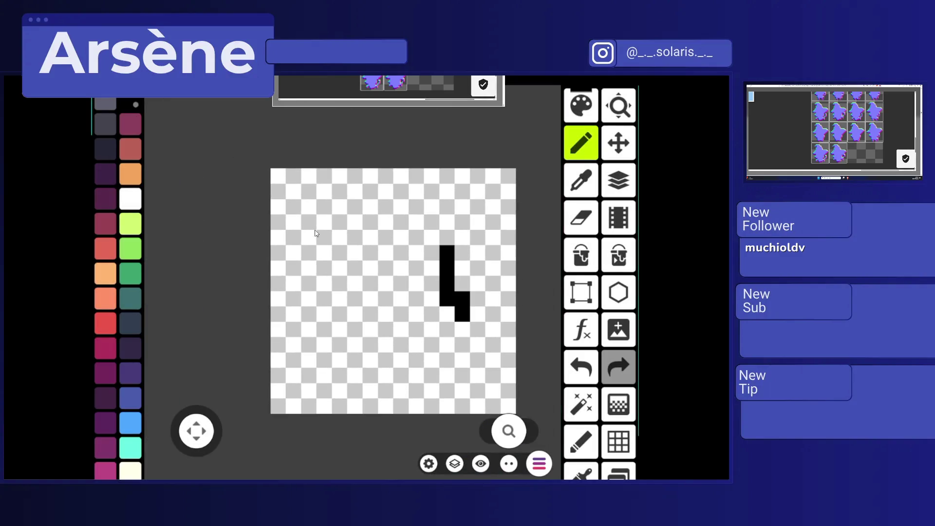
pyautogui.press('super+Up')
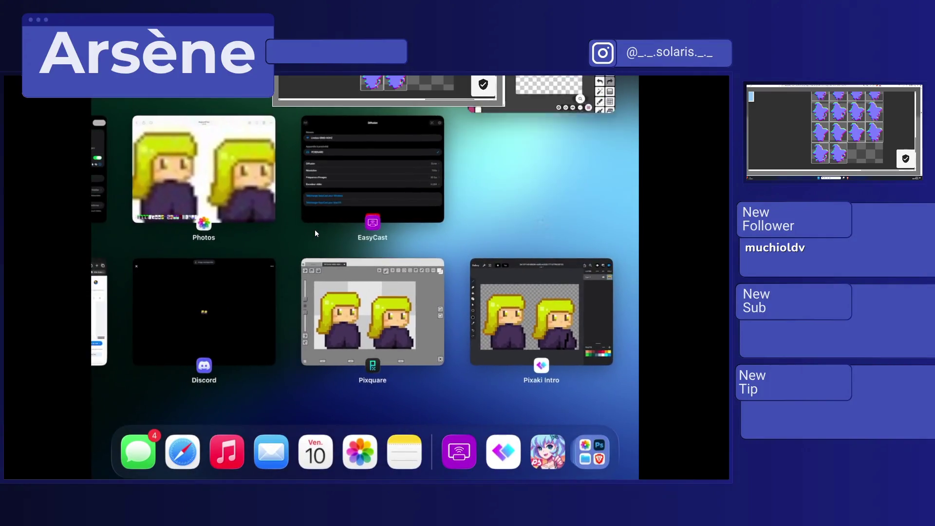
# Step: Launch Resprite and dismiss the 'Quoi de neuf' notes to show its four-sprite gallery, then return to the switcher
pyautogui.click(315, 234)
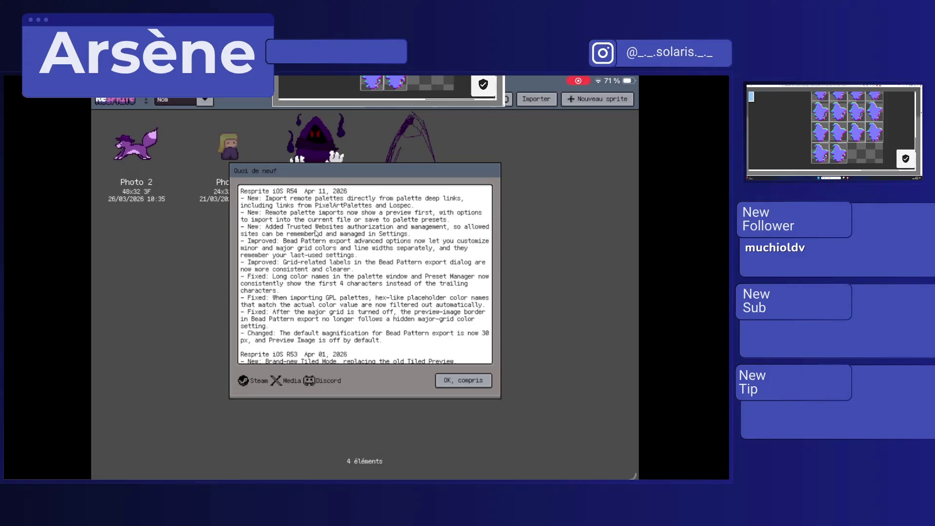
pyautogui.press('Return')
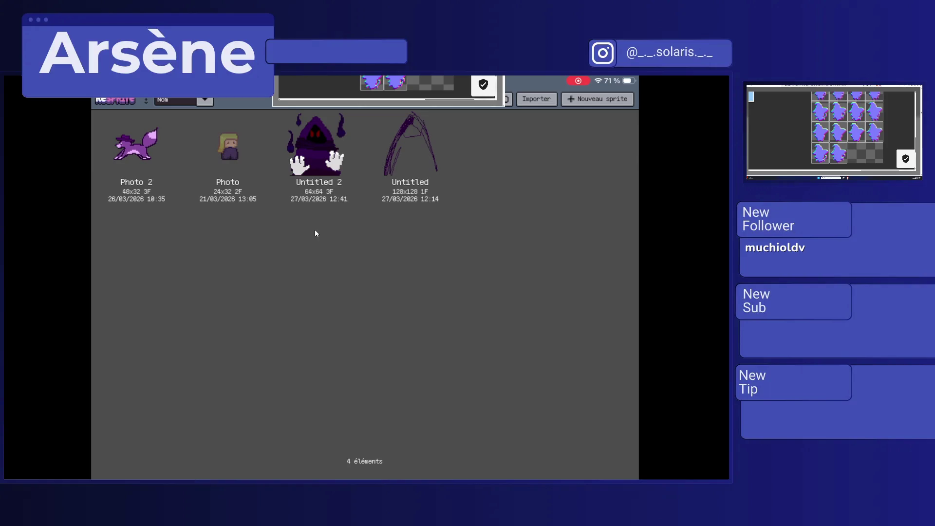
pyautogui.press('super+Up')
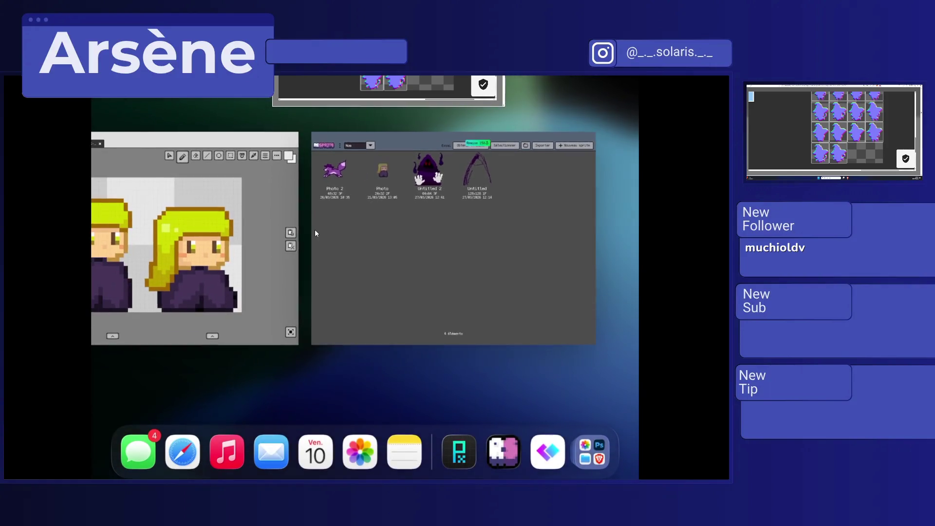
# Step: Open Pixquare, try the promo Code field, close the purchase sheet to see six .px files, then go home
pyautogui.press('Return')
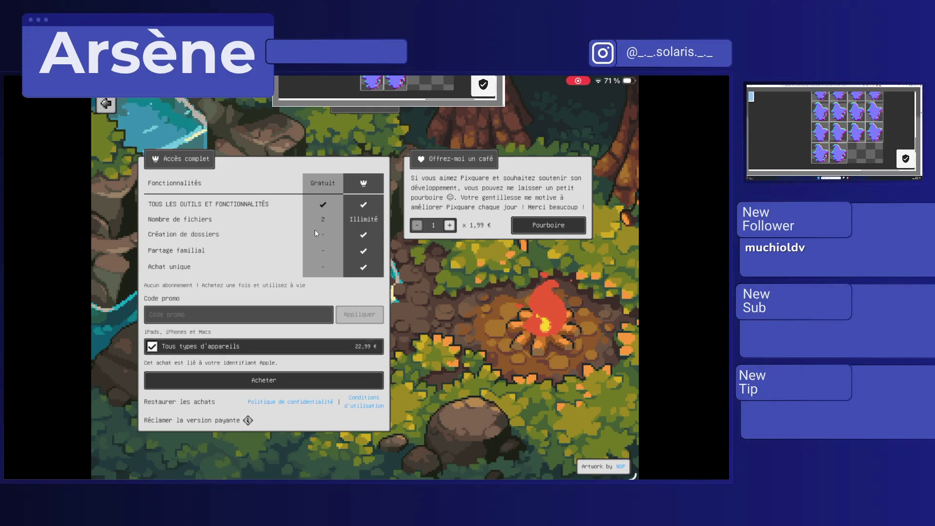
pyautogui.click(195, 314)
pyautogui.press('Escape')
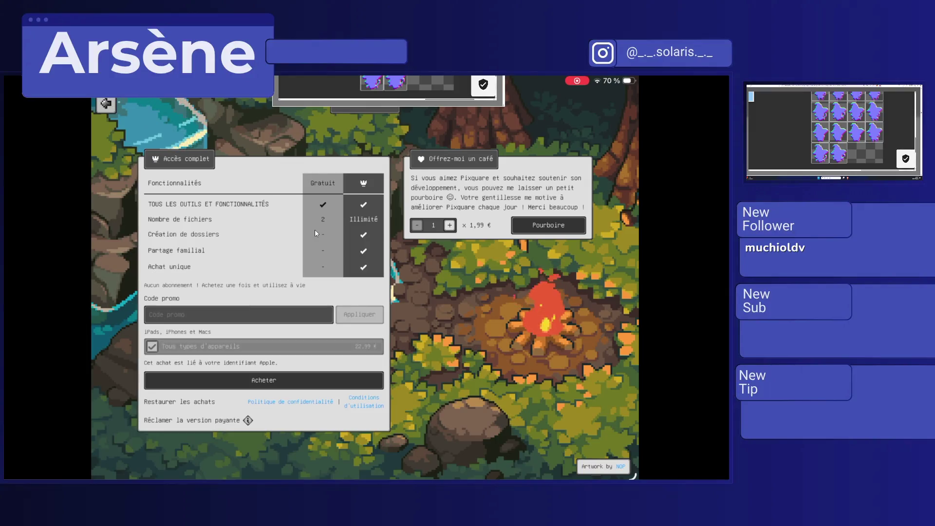
pyautogui.press('Escape')
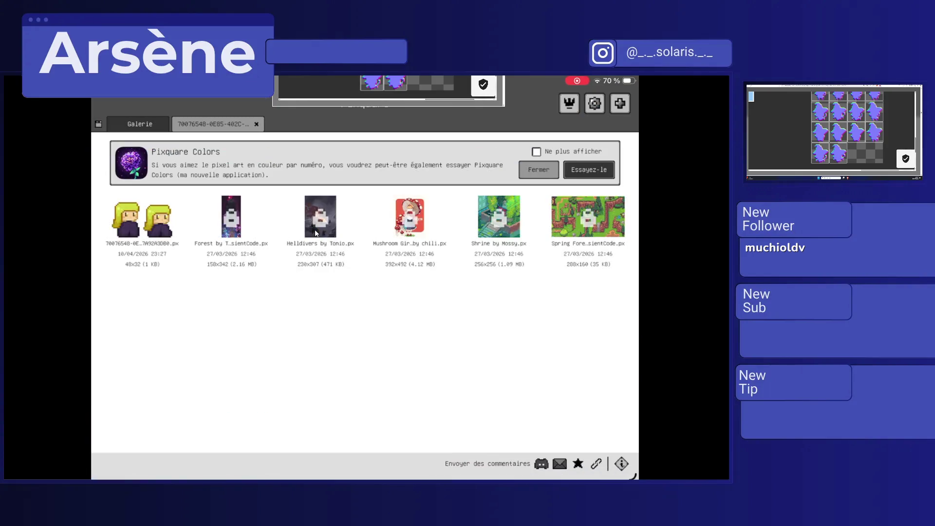
pyautogui.press('super+h')
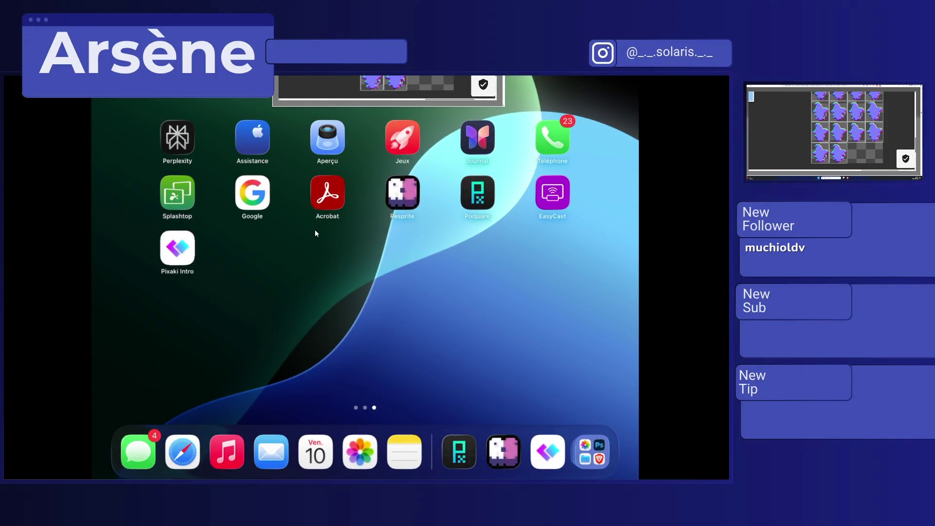
# Step: Leave the two-character drawing for Pixaki's file browser, review its Settings, and choose the On My iPad location
pyautogui.press('super+Tab')
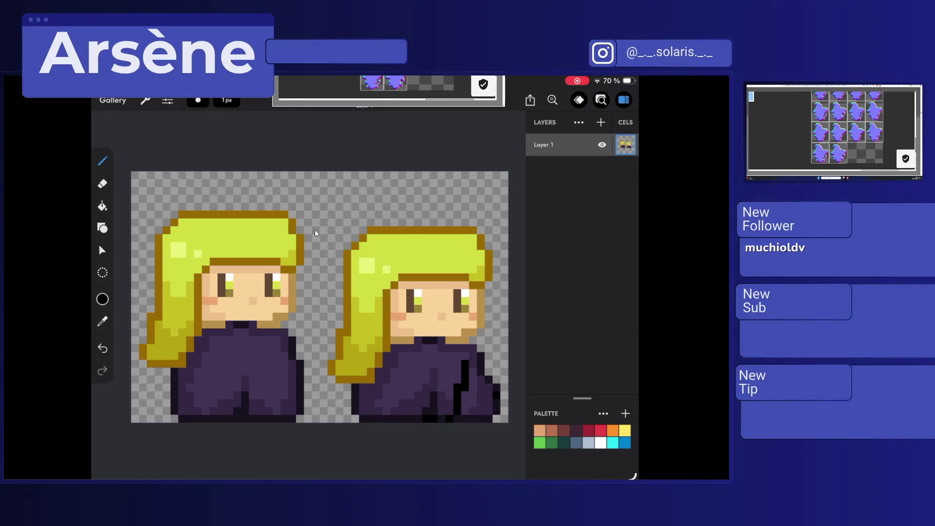
pyautogui.press('Escape')
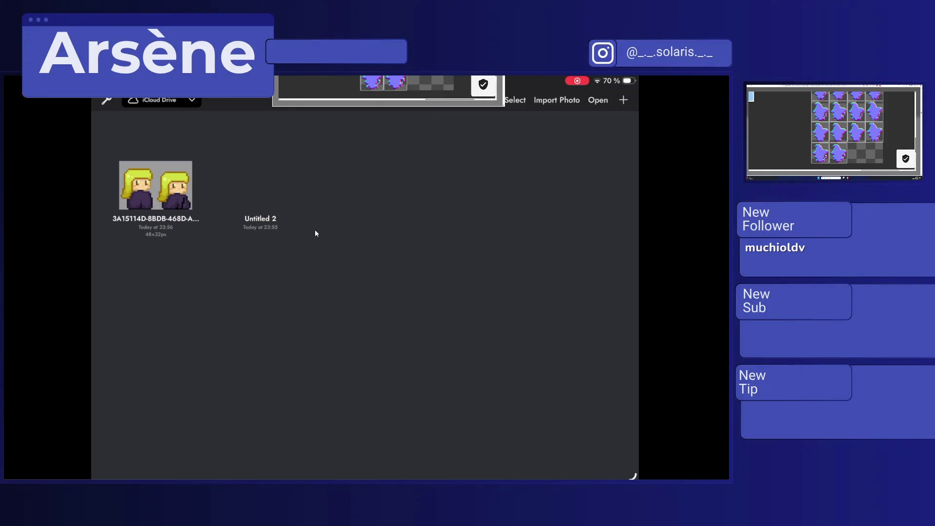
pyautogui.click(106, 100)
pyautogui.scroll(-3, 316, 233)
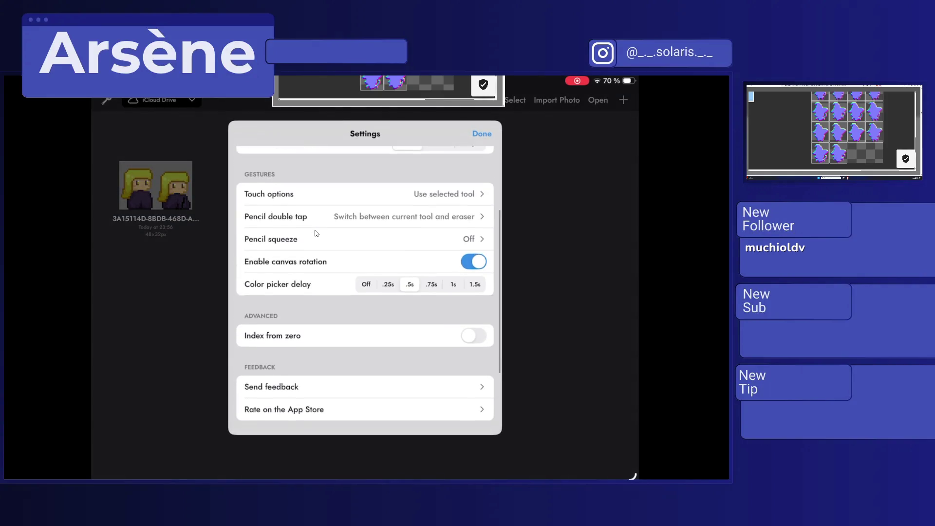
pyautogui.scroll(-3, 317, 234)
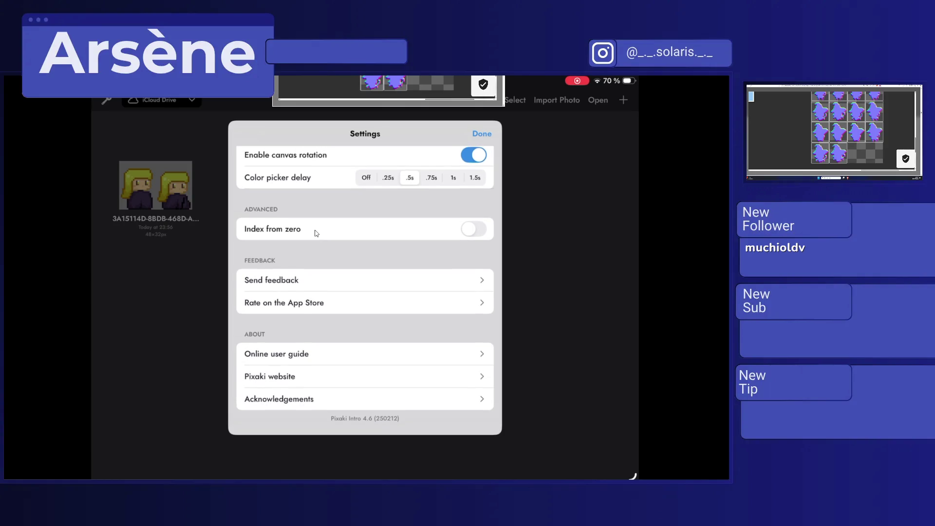
pyautogui.press('Escape')
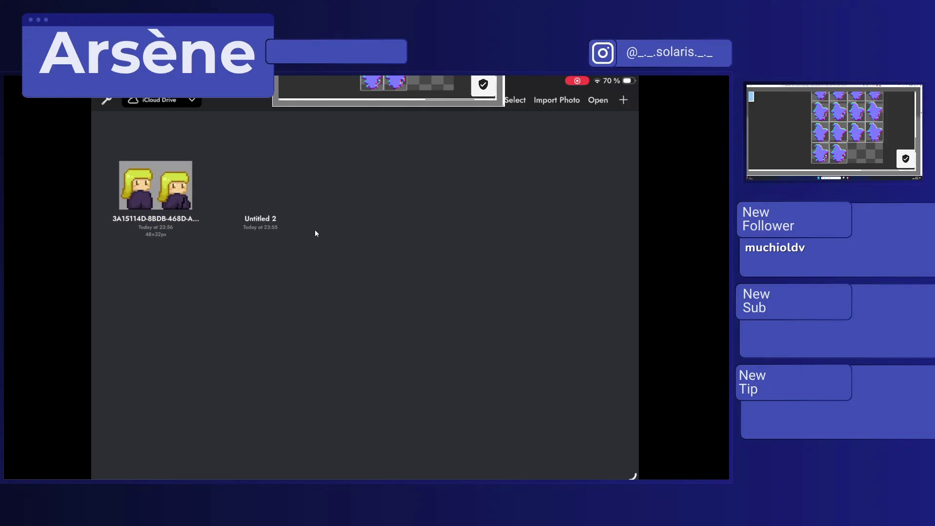
pyautogui.press('Escape')
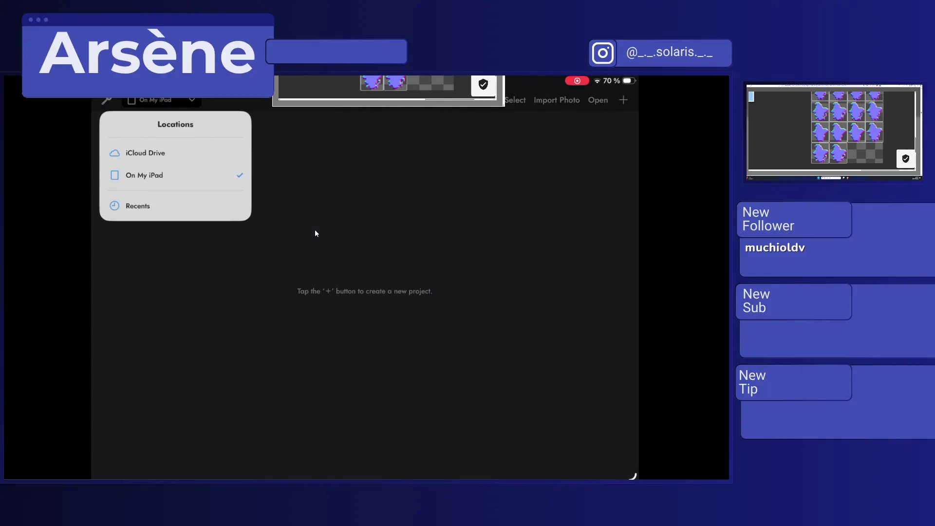
pyautogui.click(315, 230)
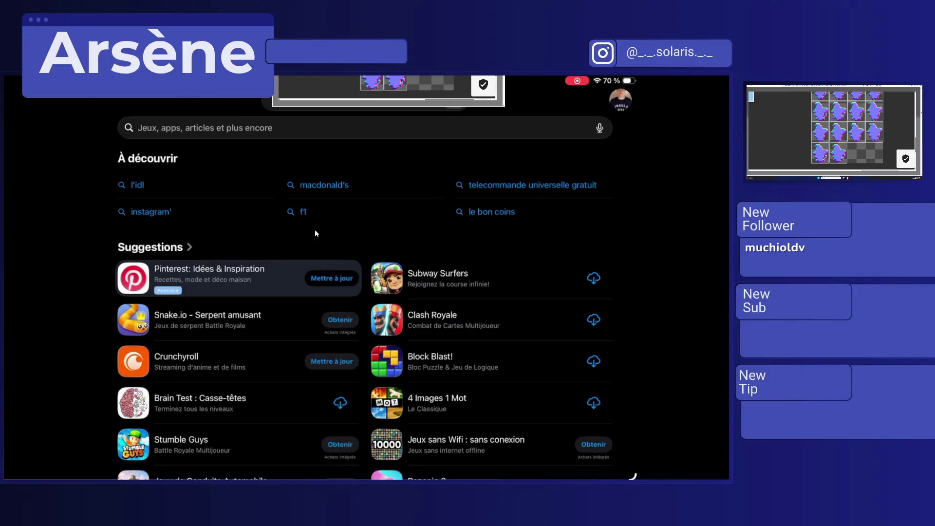
# Step: Search the App Store for 'Pixel', browse the results, then run a new search for 'Aseprite'
pyautogui.write('Pixel')
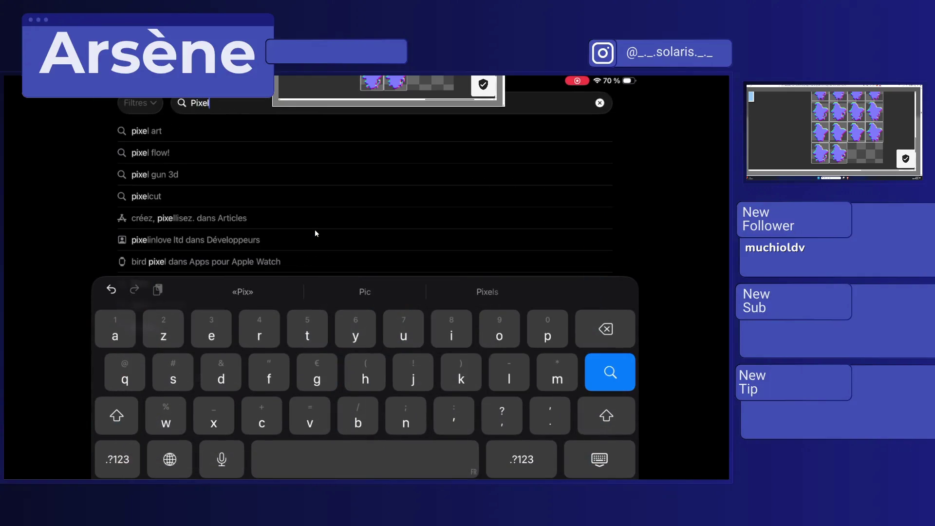
pyautogui.press('Return')
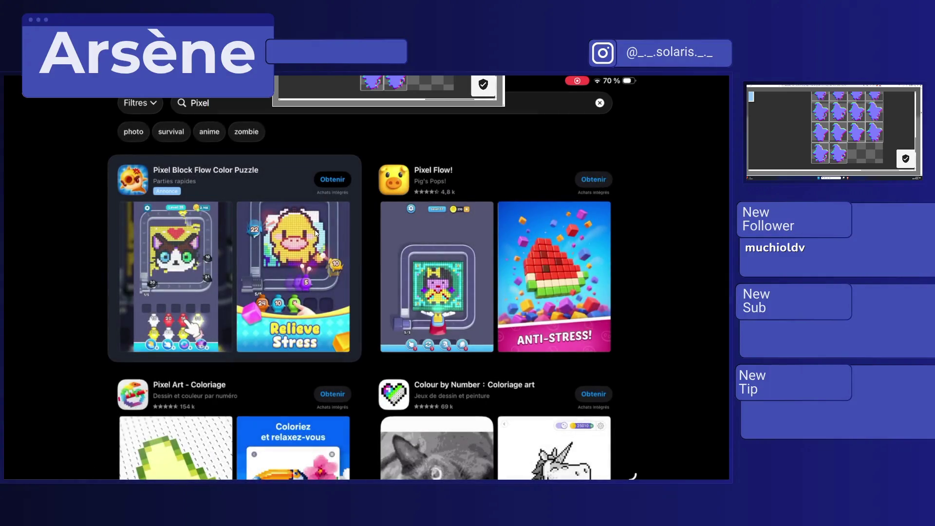
pyautogui.scroll(-3, 315, 233)
pyautogui.scroll(3, 315, 233)
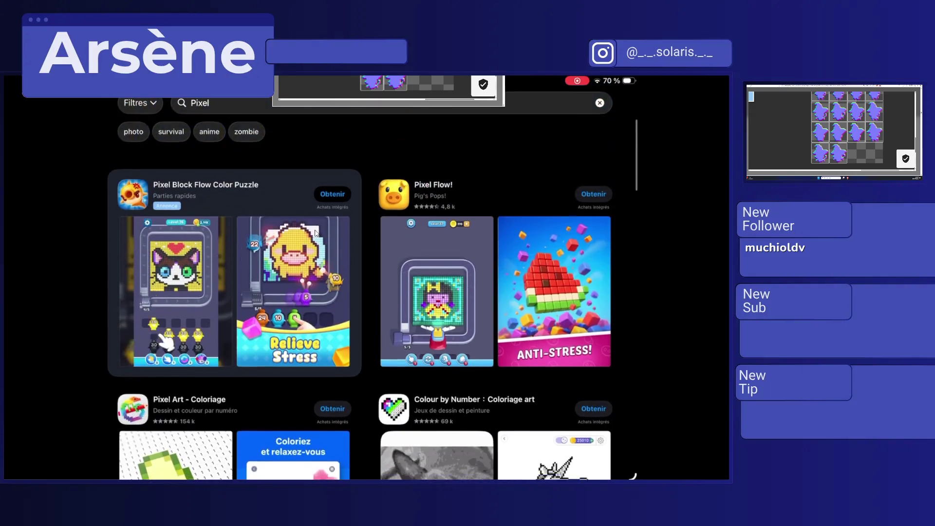
pyautogui.press('Escape')
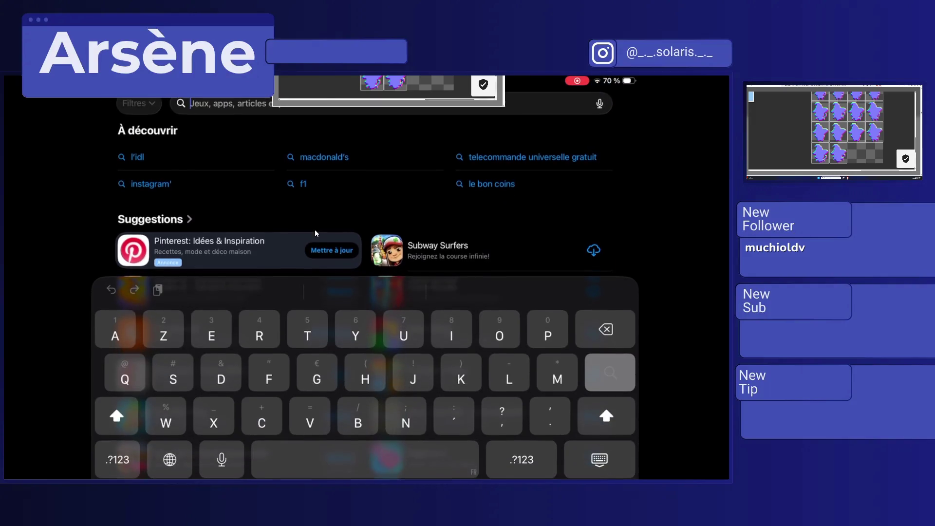
pyautogui.write('Aseprite')
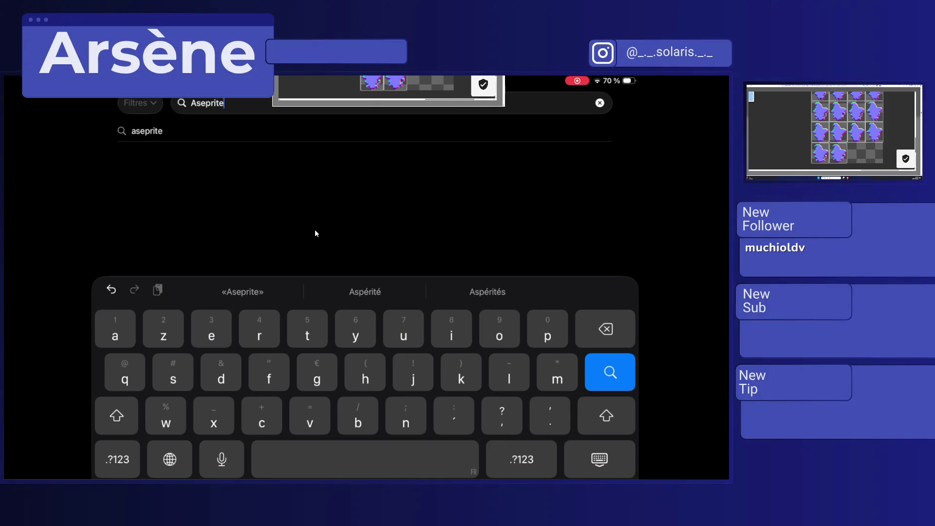
pyautogui.press('Return')
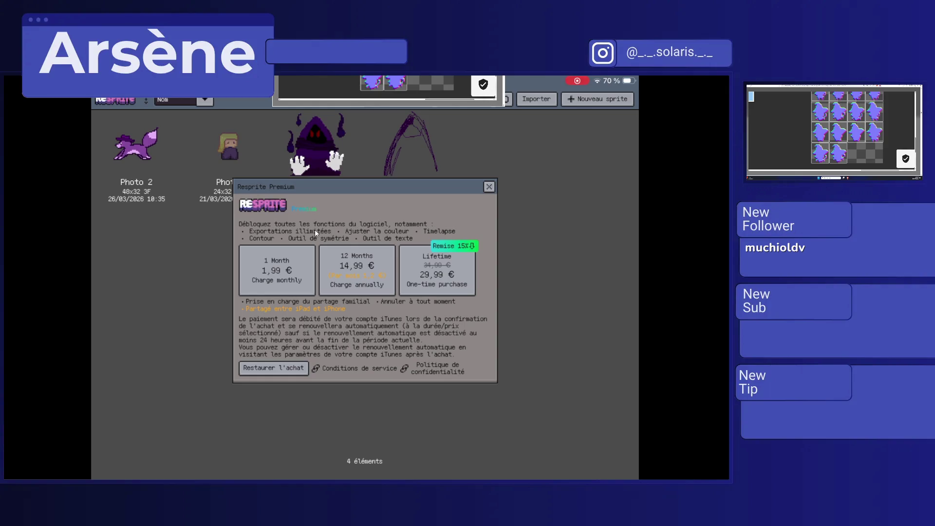
# Step: Leave Resprite through the app switcher and scroll the App Store's Aseprite results (Pixquare, Pixel Studio, Divoom, PxPad)
pyautogui.press('Escape')
pyautogui.press('super+Up')
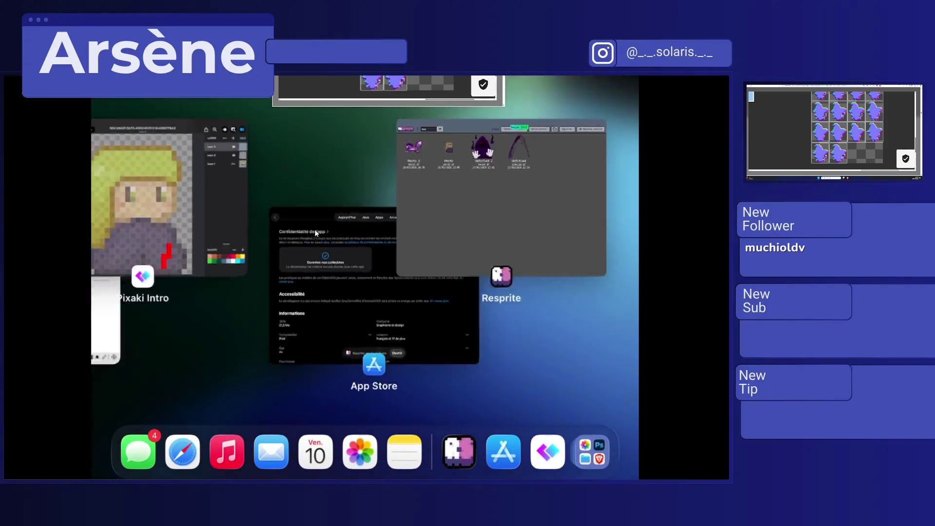
pyautogui.click(315, 230)
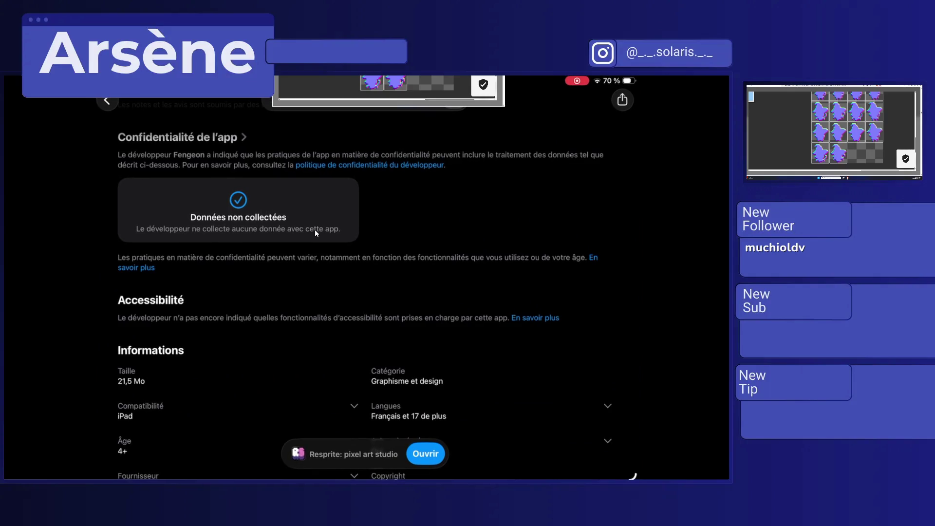
pyautogui.scroll(10, 315, 229)
pyautogui.hscroll(-3, 315, 229)
pyautogui.scroll(-5, 315, 233)
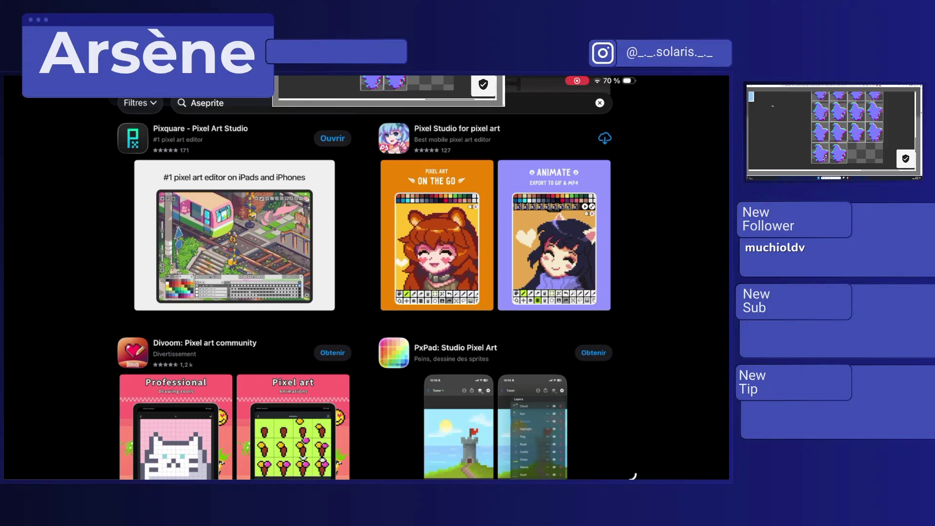
# Step: Glance at the pixel-art app's canvas, then return to the App Store and cancel the Aseprite search
pyautogui.scroll(5, 366, 292)
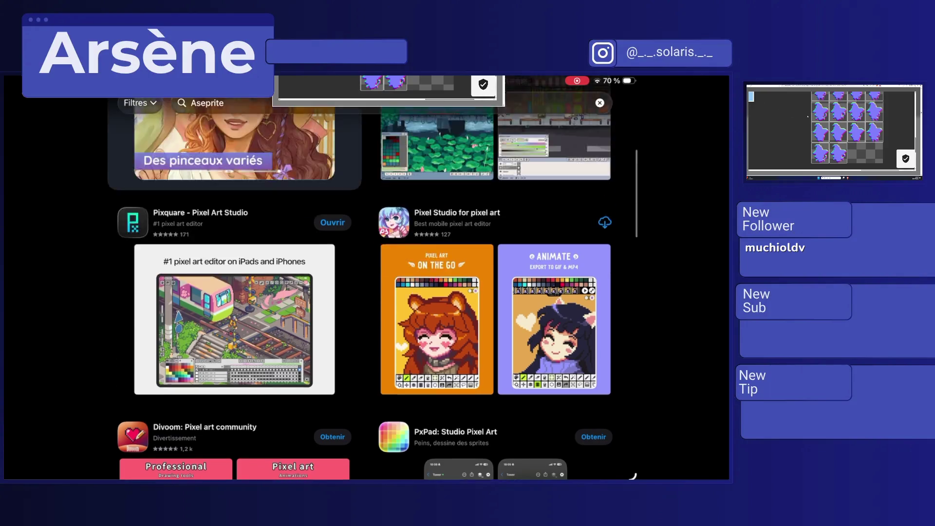
pyautogui.scroll(-4, 365, 277)
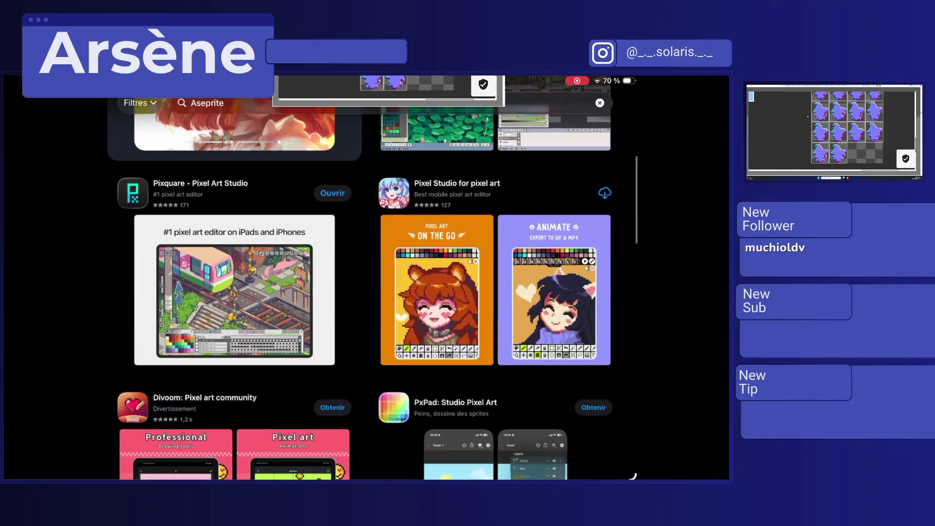
pyautogui.moveTo(365, 477); pyautogui.dragTo(365, 293)
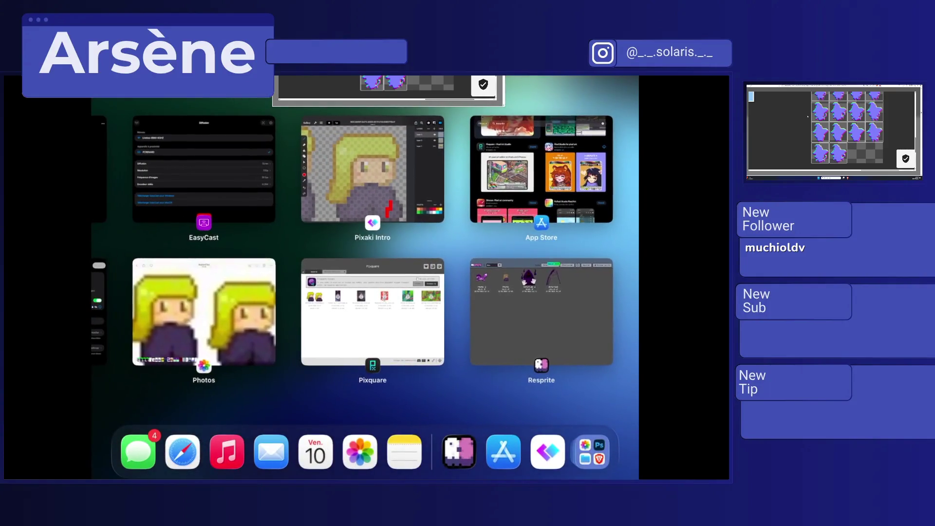
pyautogui.click(372, 167)
pyautogui.scroll(-5, 292, 292)
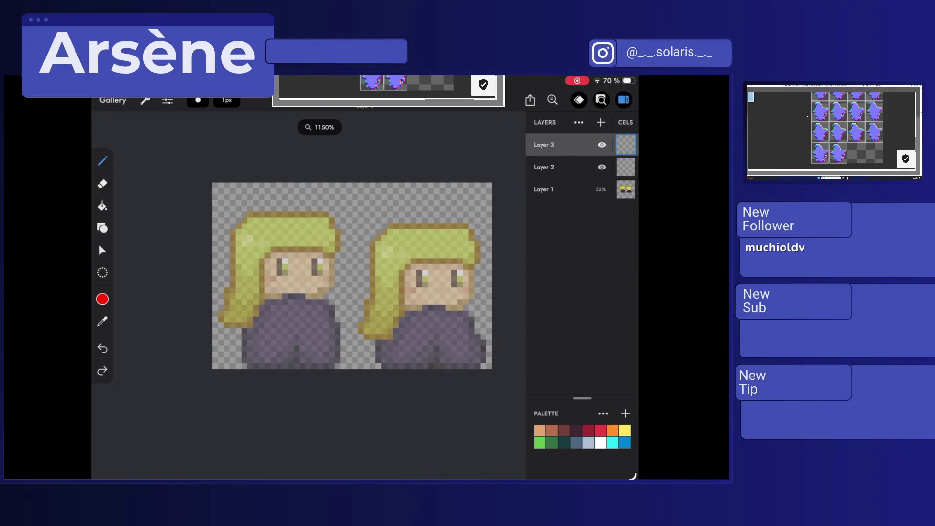
pyautogui.moveTo(365, 478); pyautogui.dragTo(365, 293)
pyautogui.click(500, 307)
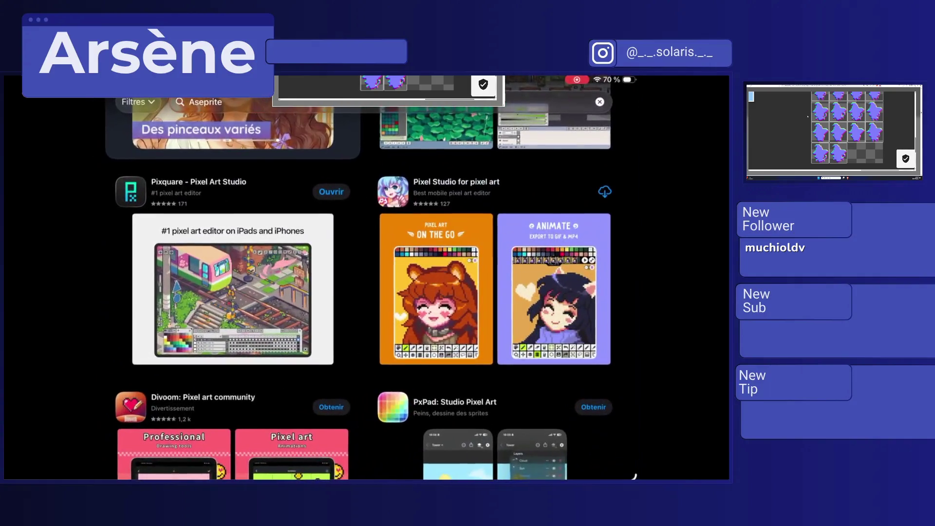
pyautogui.click(370, 103)
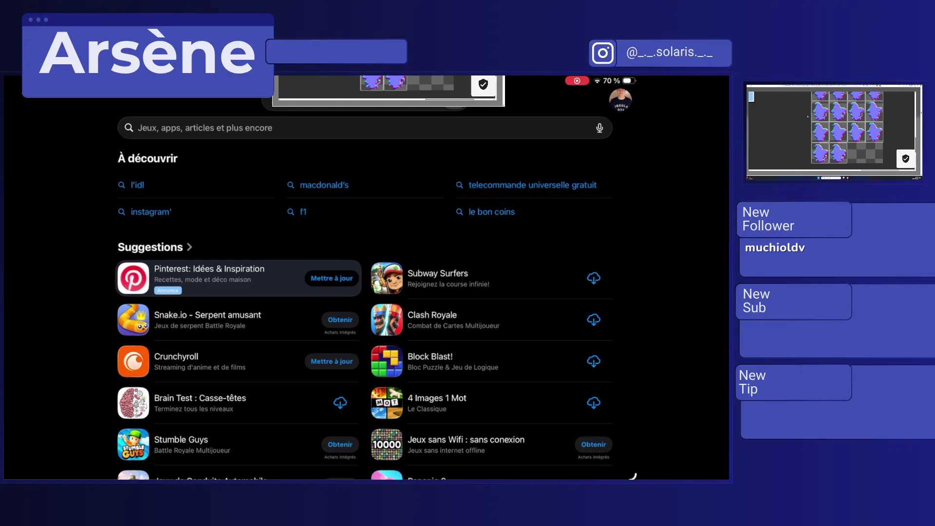
# Step: Search the App Store for 'Astropad' and scroll through the results
pyautogui.click(365, 127)
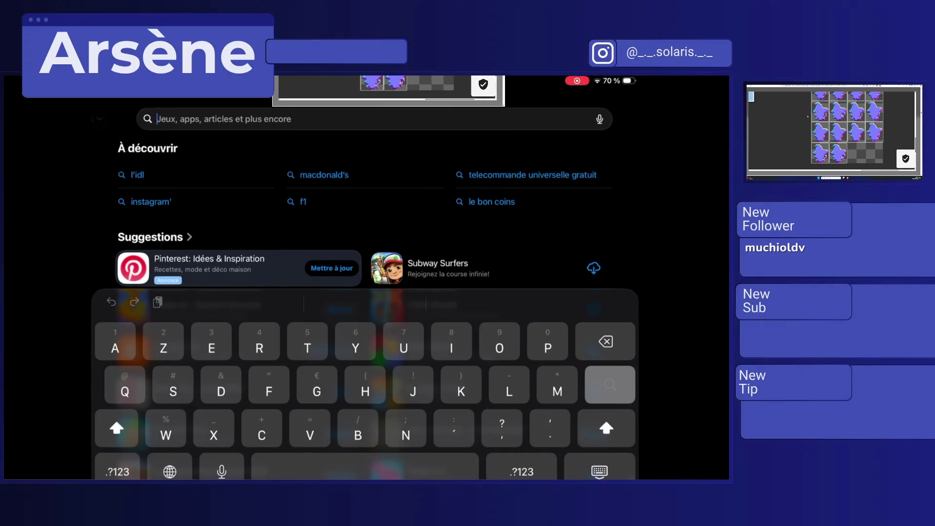
pyautogui.write('Astropad')
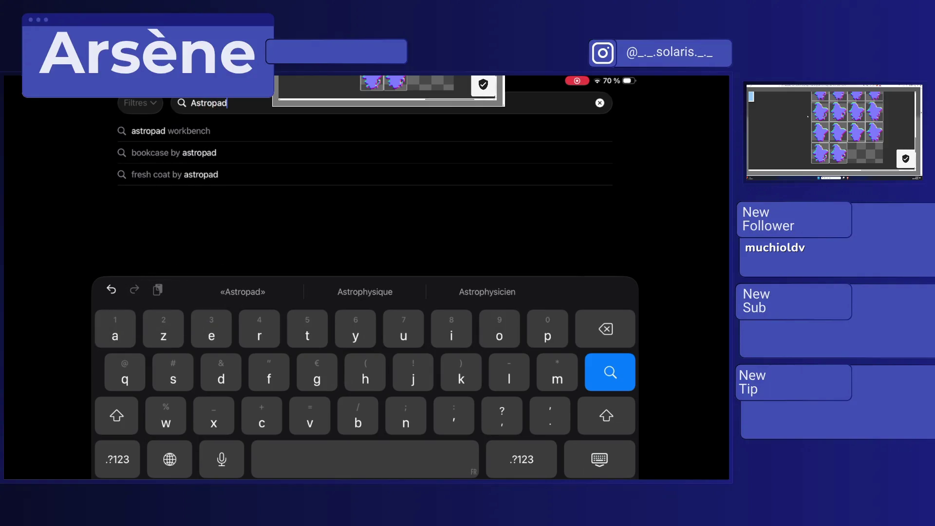
pyautogui.press('Return')
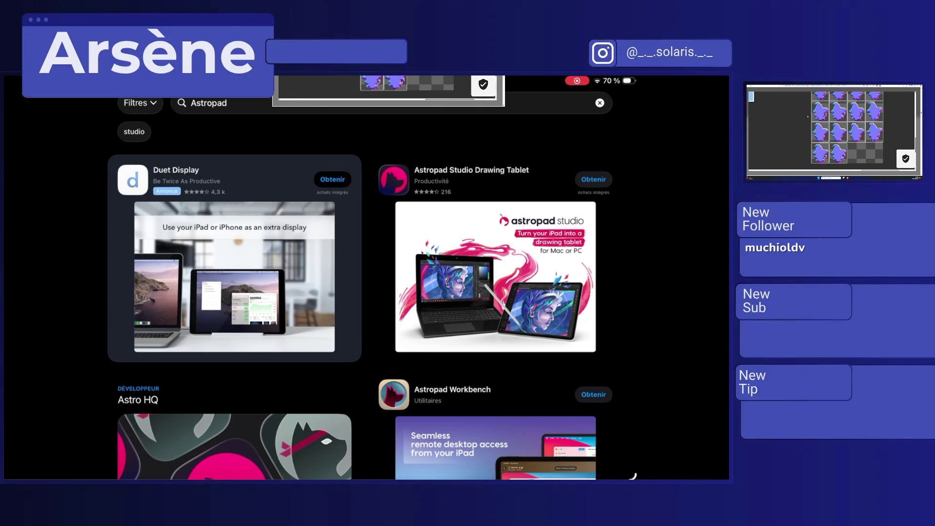
pyautogui.scroll(-3, 373, 292)
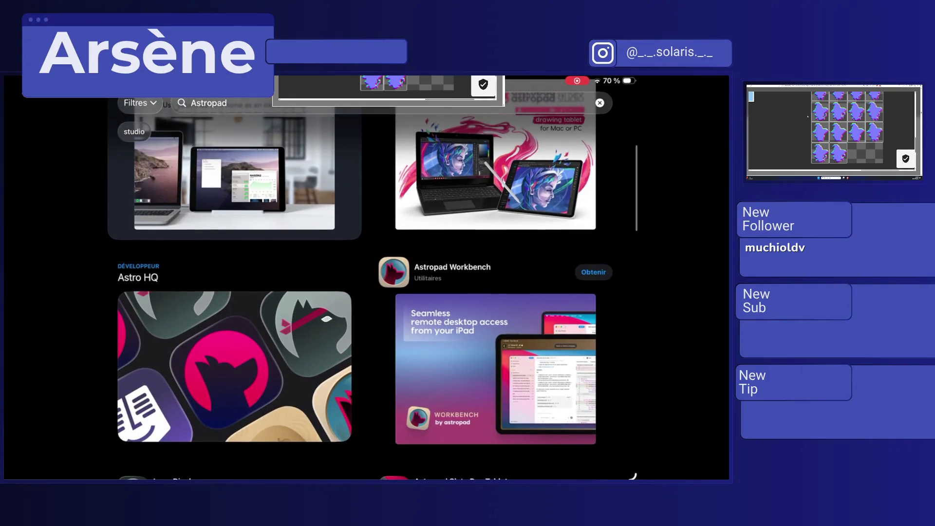
pyautogui.scroll(-4, 522, 376)
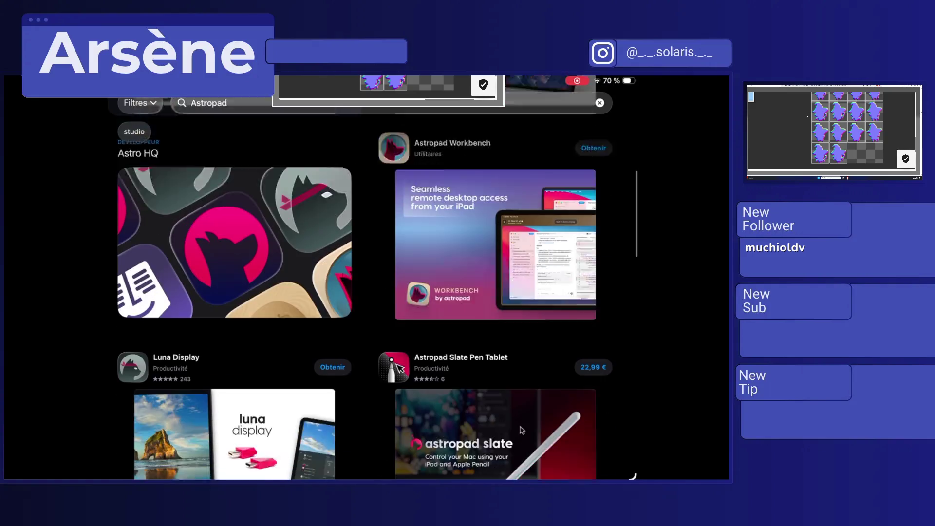
pyautogui.moveTo(522, 376); pyautogui.dragTo(522, 351)
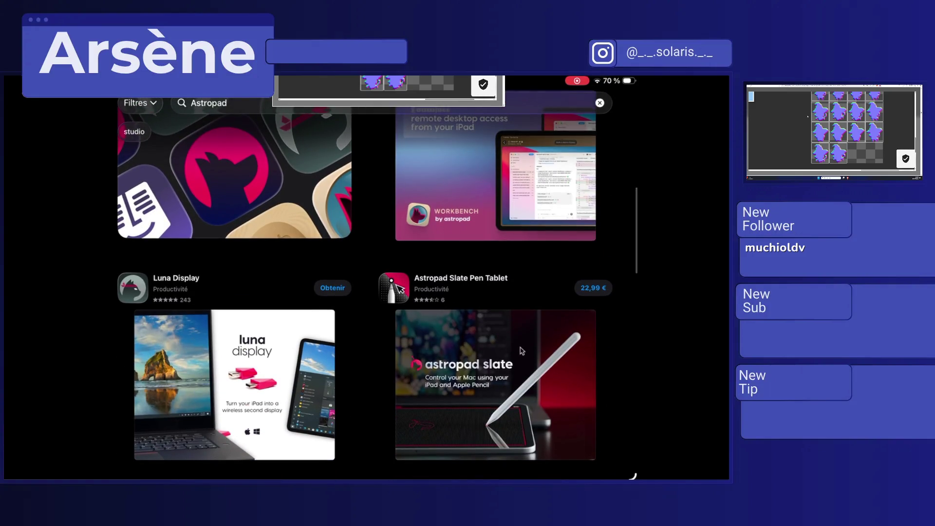
pyautogui.scroll(-5, 373, 278)
pyautogui.scroll(-5, 521, 144)
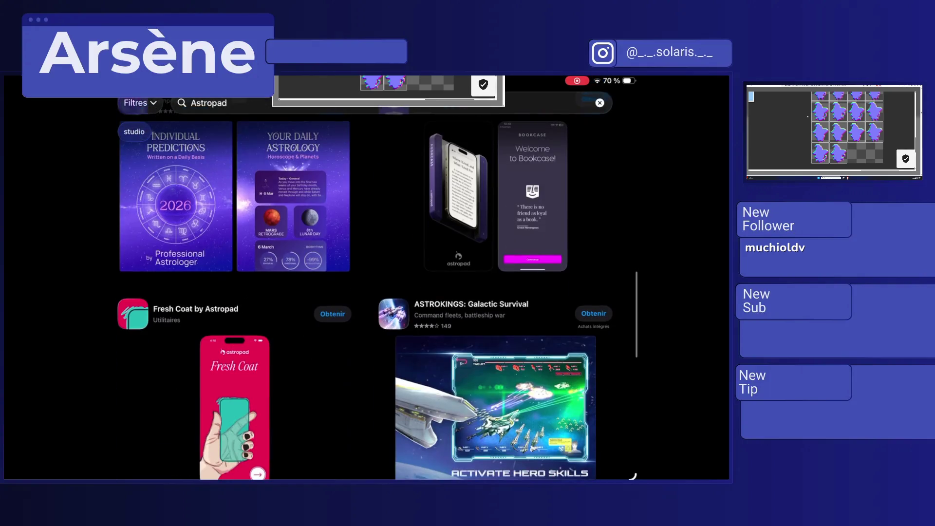
# Step: Try 'Astropad pixel', revert to plain 'Astropad', and open the Astropad Studio Drawing Tablet page
pyautogui.click(214, 103)
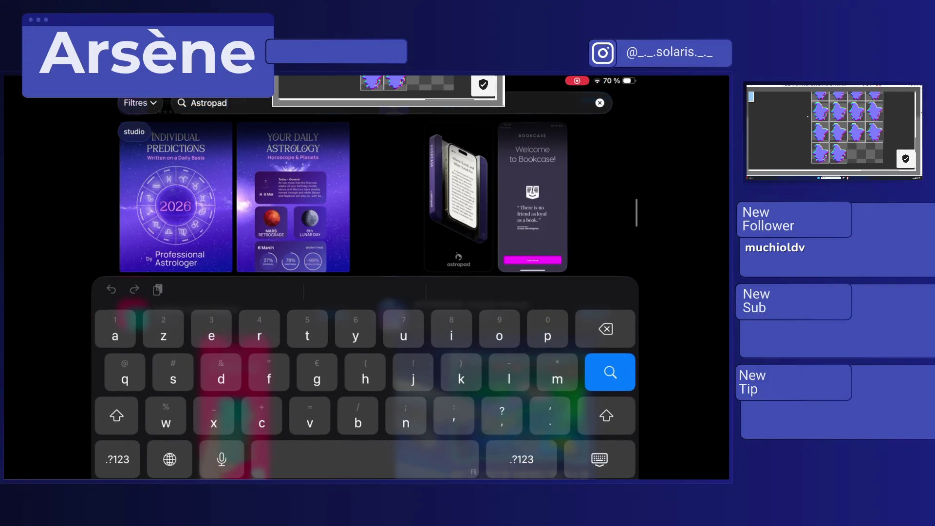
pyautogui.write(' pixel')
pyautogui.press('Return')
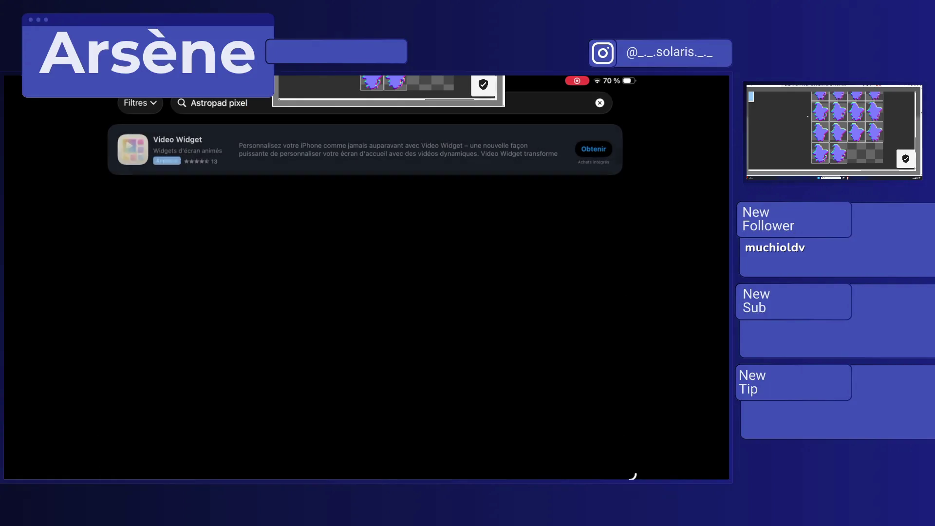
pyautogui.click(248, 103)
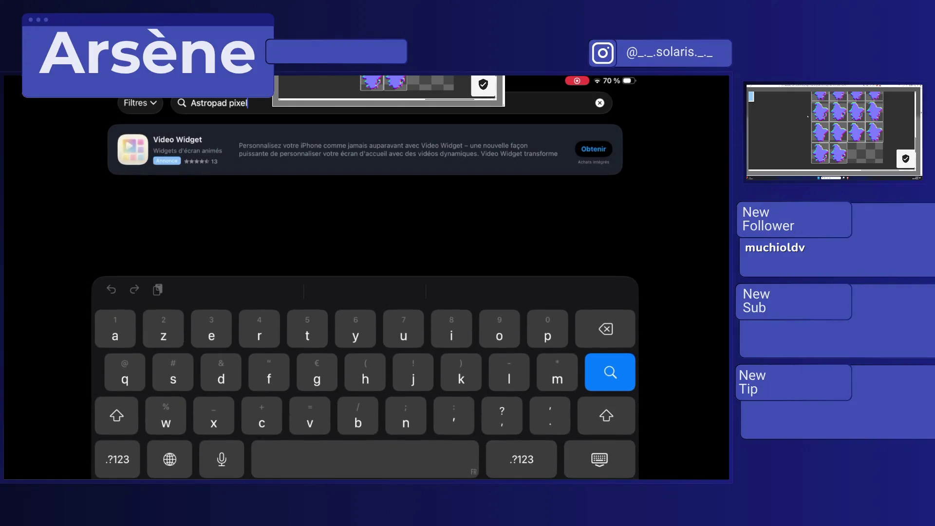
pyautogui.press('BackSpace')
pyautogui.press('BackSpace')
pyautogui.press('BackSpace')
pyautogui.press('Return')
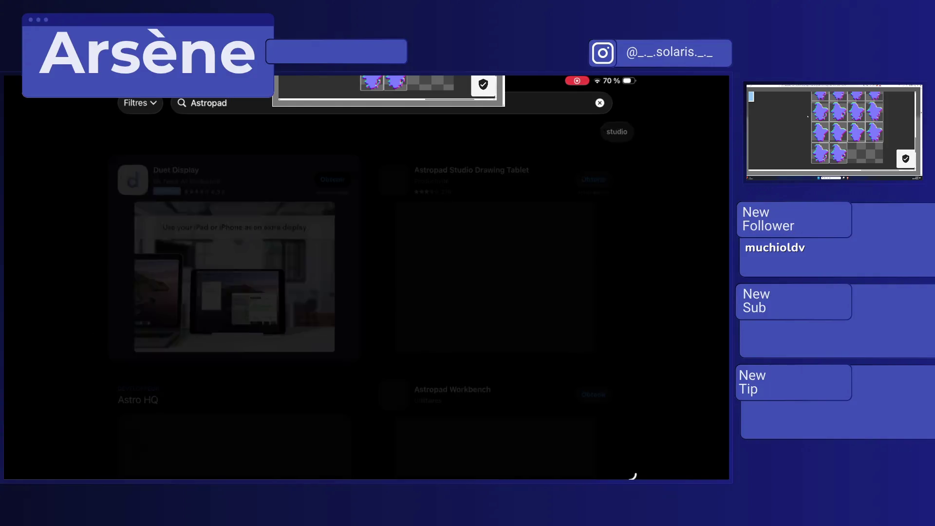
pyautogui.scroll(-5, 366, 292)
pyautogui.scroll(3, 366, 292)
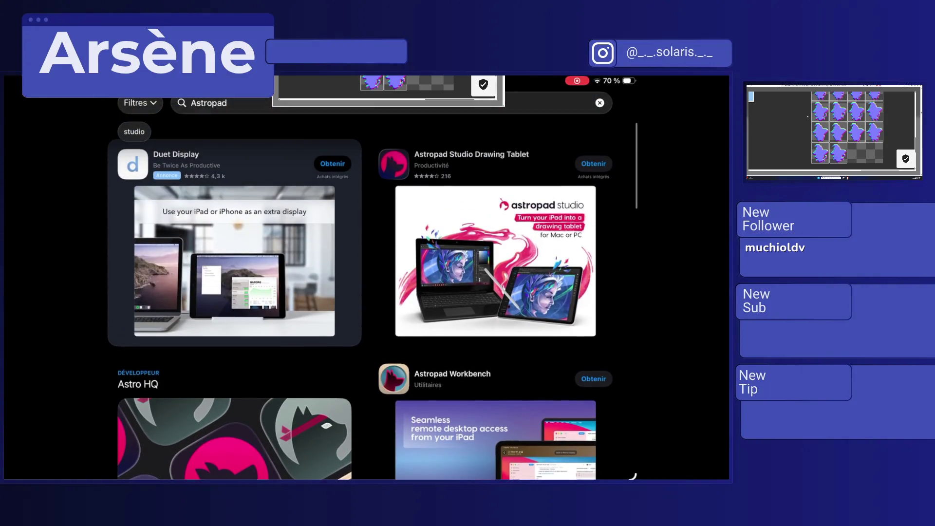
pyautogui.click(463, 156)
pyautogui.scroll(-2, 365, 292)
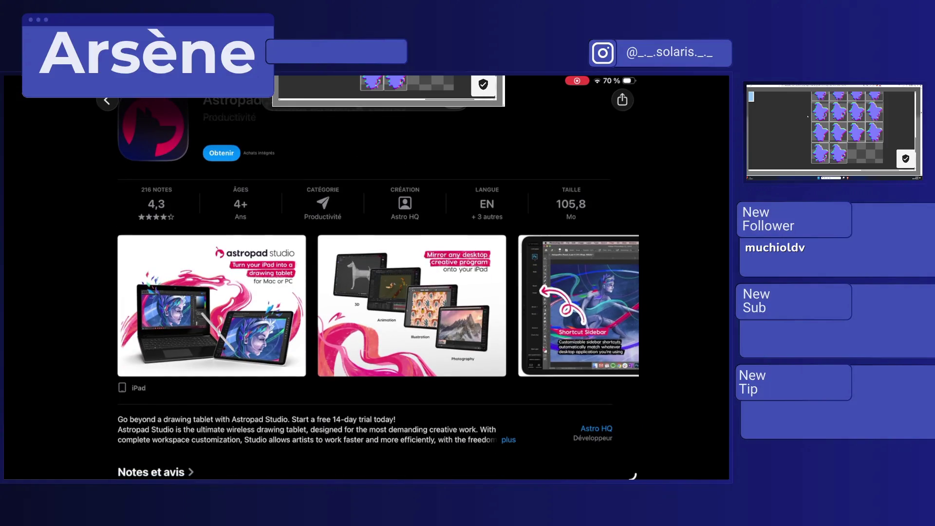
# Step: Swipe through Astropad Studio's screenshots, enlarge the Shortcut Sidebar one, then go back to the results
pyautogui.hscroll(5, 365, 305)
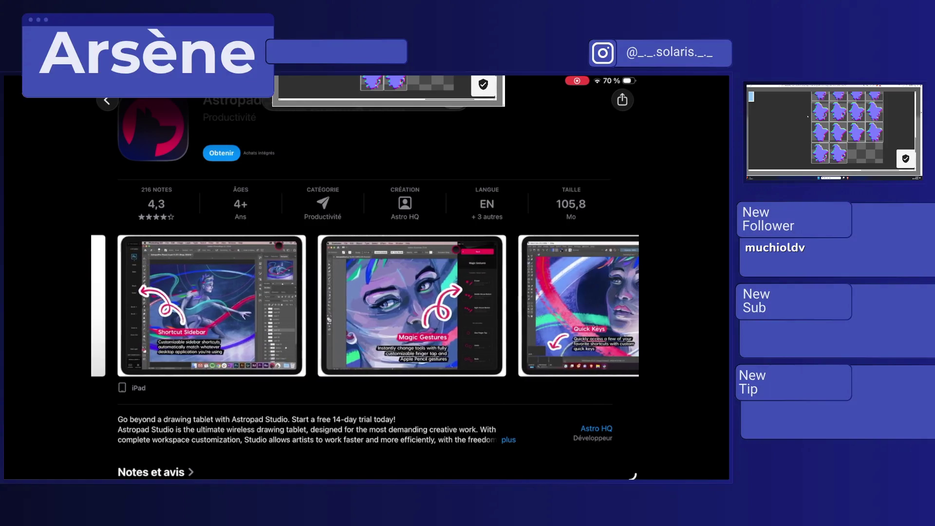
pyautogui.click(211, 306)
pyautogui.scroll(2, 366, 292)
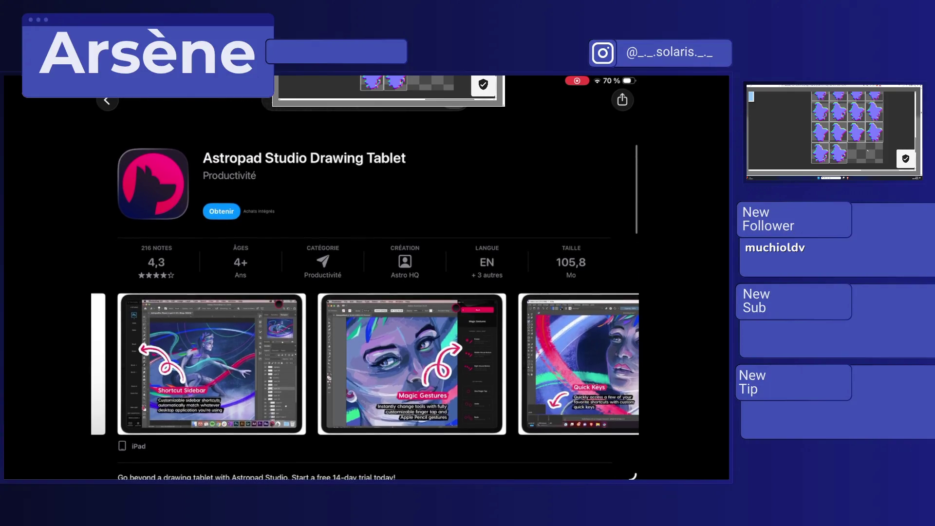
pyautogui.click(107, 101)
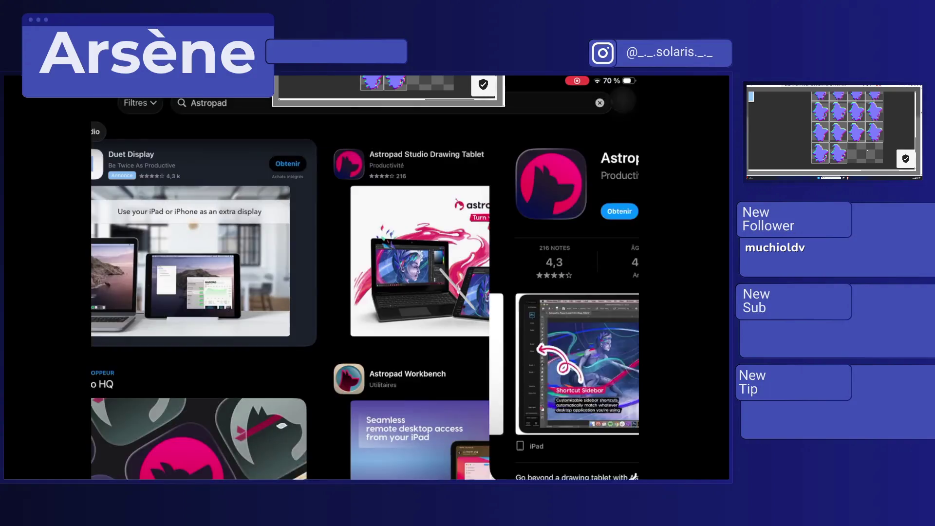
# Step: Scroll the Astropad results, cancel the search back to suggestions, and bring up the app switcher
pyautogui.scroll(-10, 522, 206)
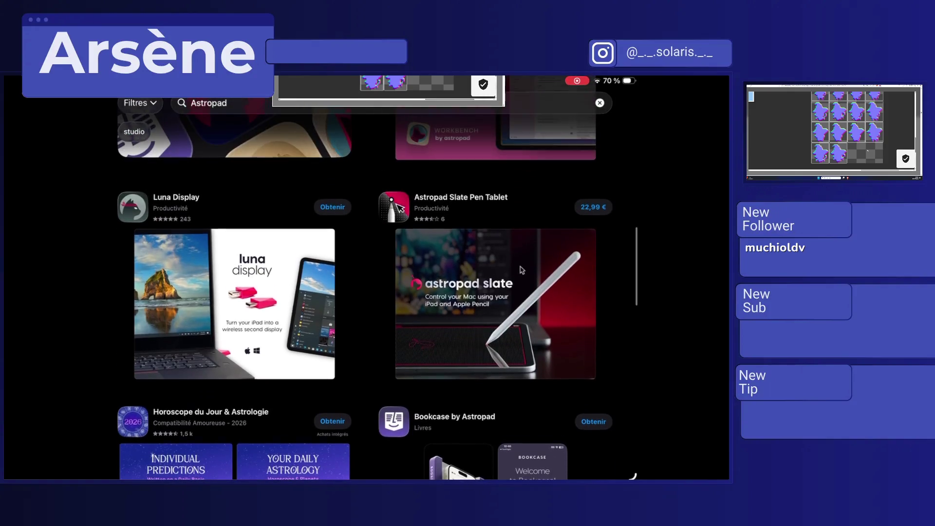
pyautogui.scroll(-3, 522, 206)
pyautogui.scroll(-5, 522, 128)
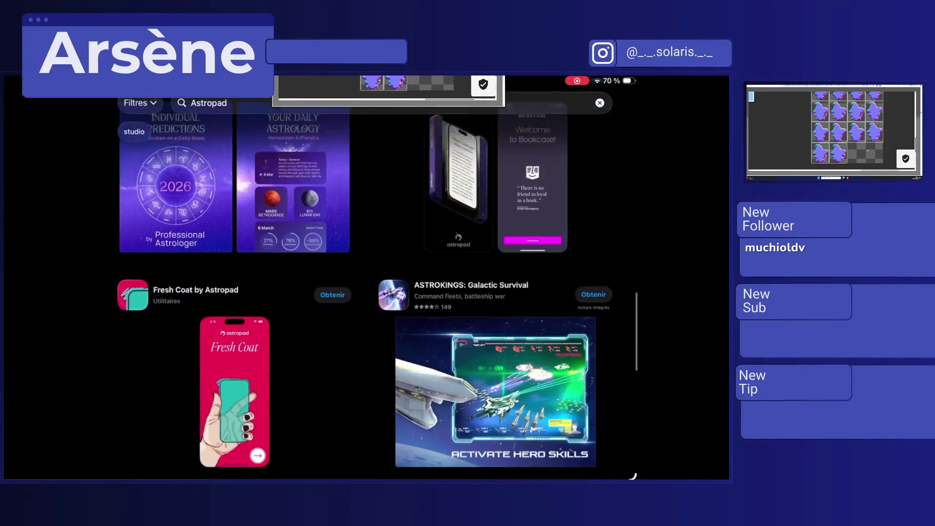
pyautogui.scroll(15, 522, 129)
pyautogui.click(599, 103)
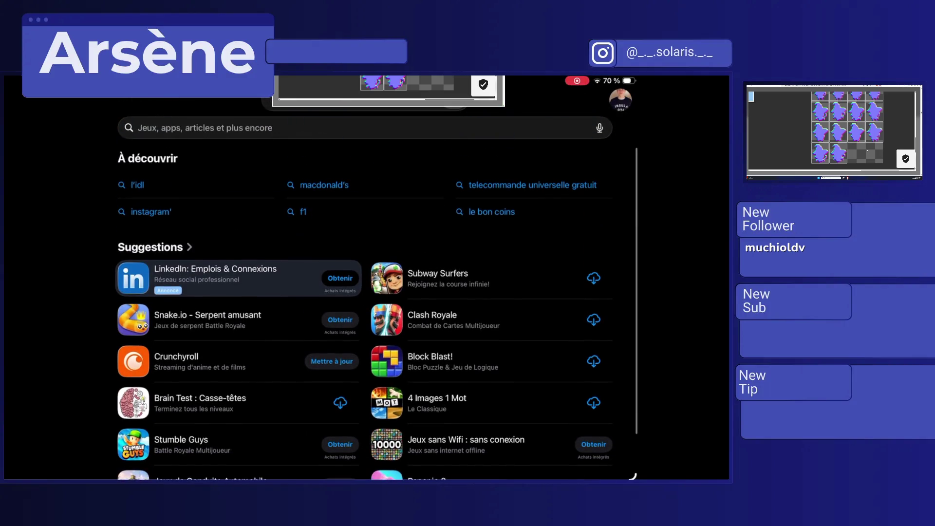
pyautogui.moveTo(366, 478); pyautogui.dragTo(365, 293)
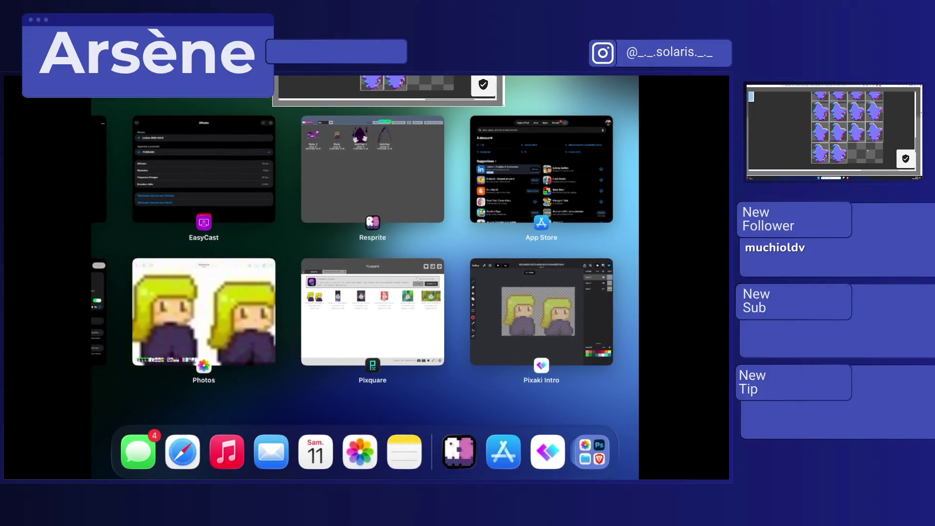
# Step: Check the saved character sprite in Pixaki Intro's Gallery, close the app, and return to the App Store search
pyautogui.click(545, 302)
pyautogui.click(105, 99)
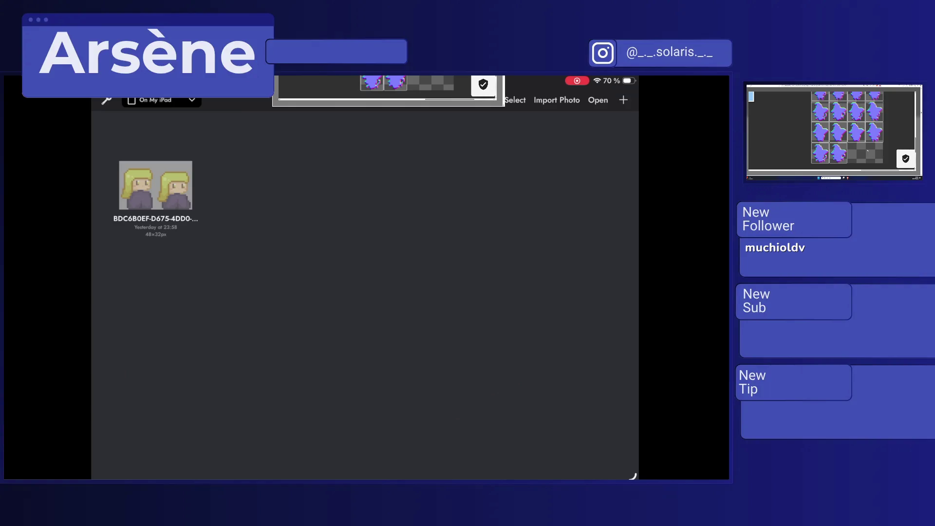
pyautogui.moveTo(366, 478); pyautogui.dragTo(365, 419)
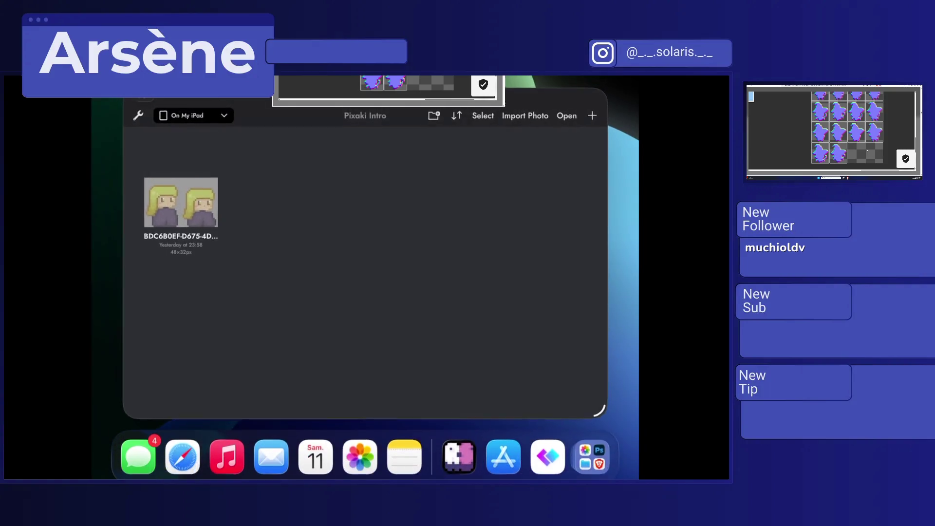
pyautogui.click(146, 98)
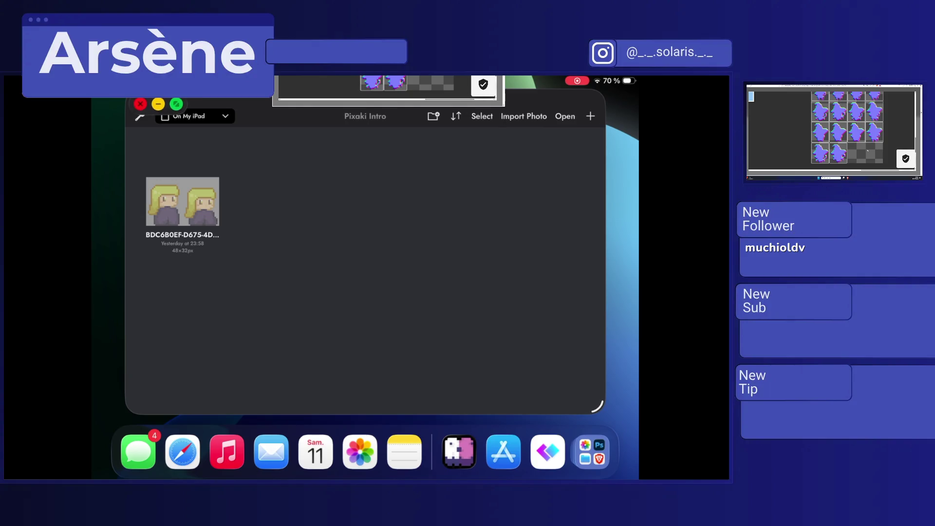
pyautogui.click(141, 104)
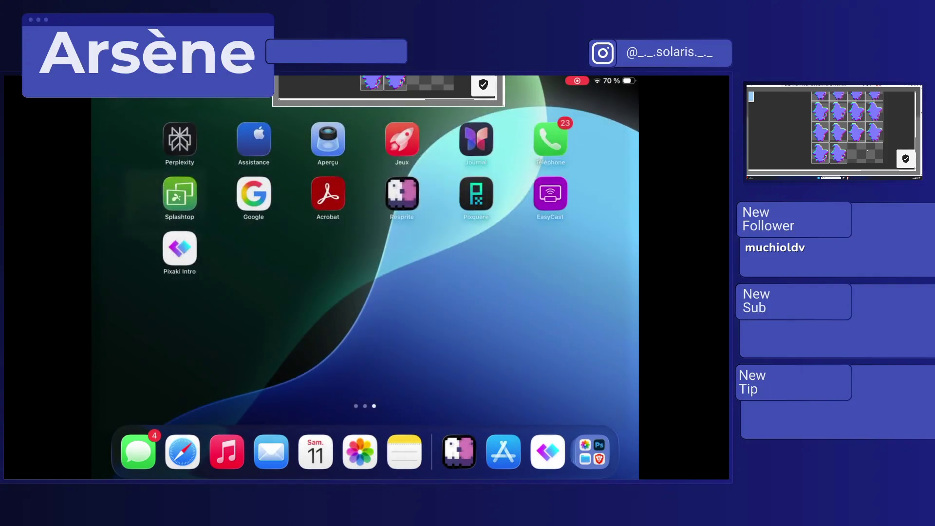
pyautogui.click(476, 141)
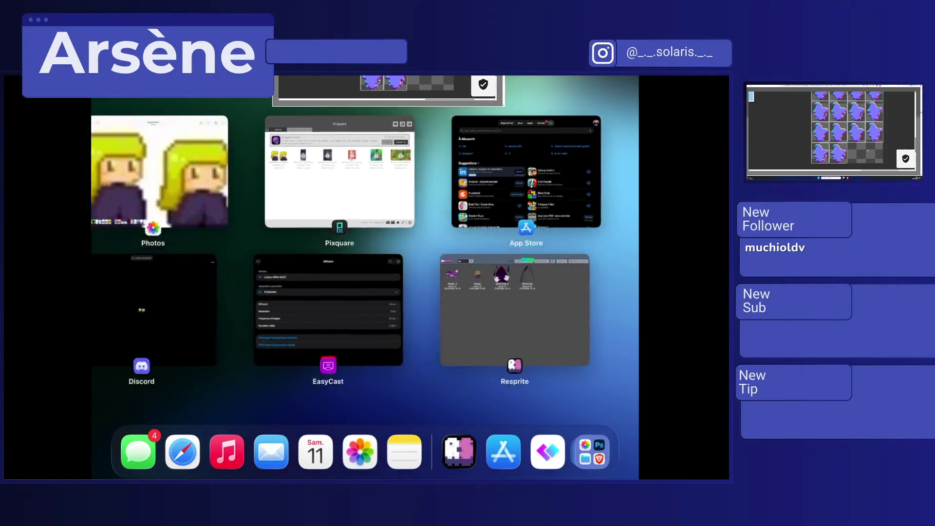
pyautogui.click(536, 171)
# Step: Search the App Store for 'Pixaki' and open the Pixaki 4 Pro page
pyautogui.write('Pixaki')
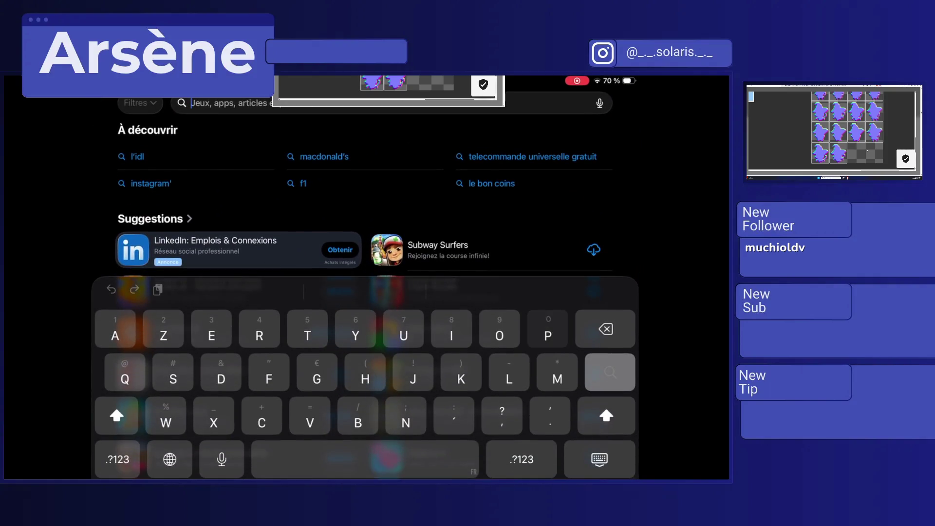
pyautogui.press('Return')
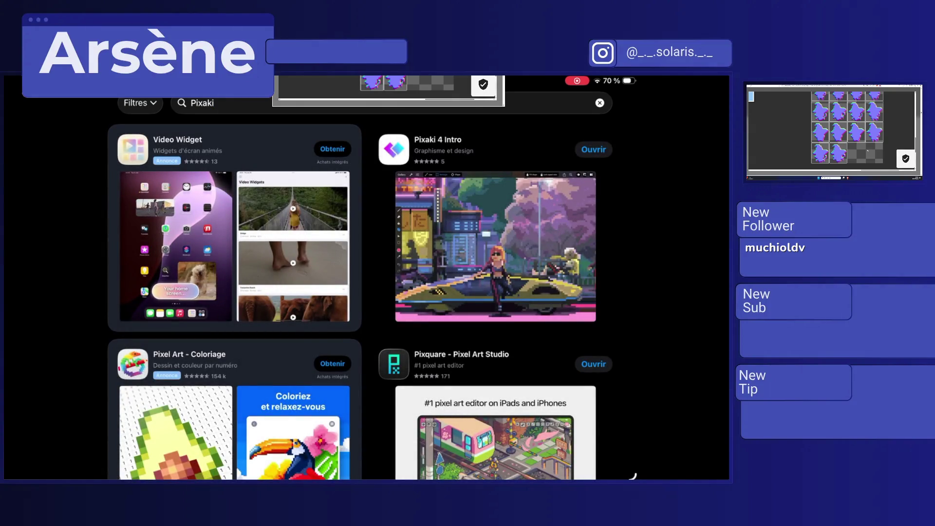
pyautogui.scroll(-3, 361, 277)
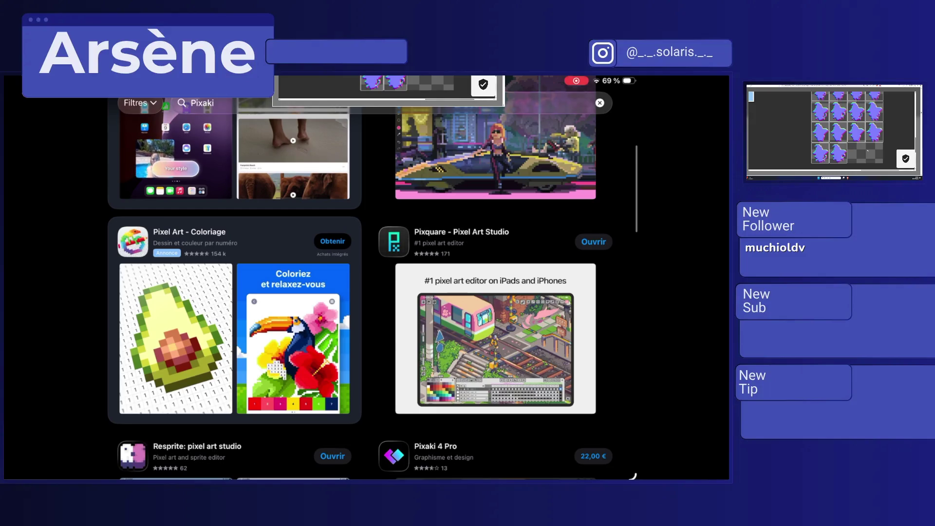
pyautogui.scroll(-4, 361, 278)
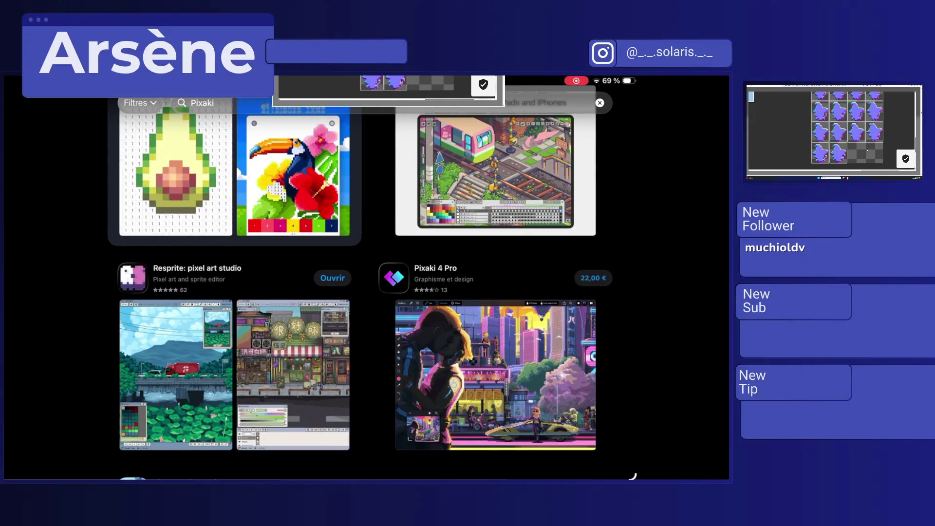
pyautogui.click(435, 273)
pyautogui.scroll(-5, 366, 278)
pyautogui.hscroll(10, 365, 270)
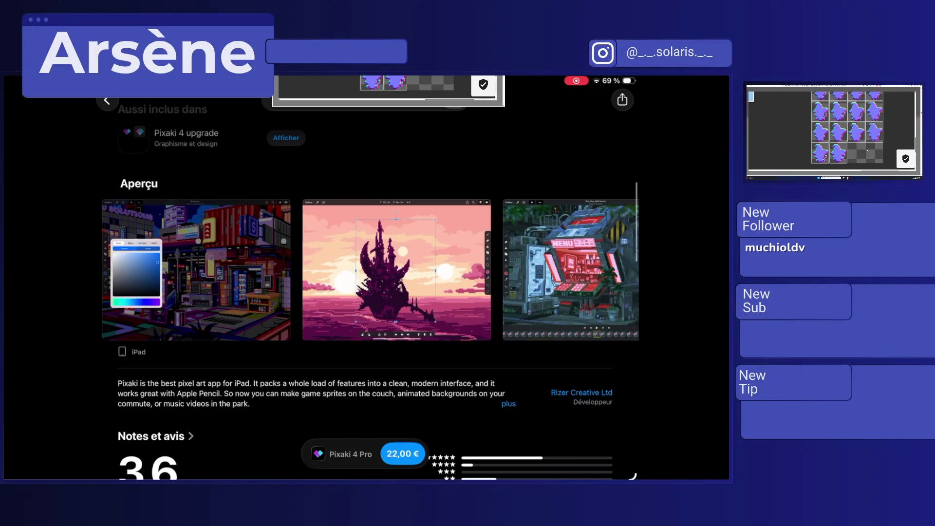
pyautogui.scroll(5, 365, 277)
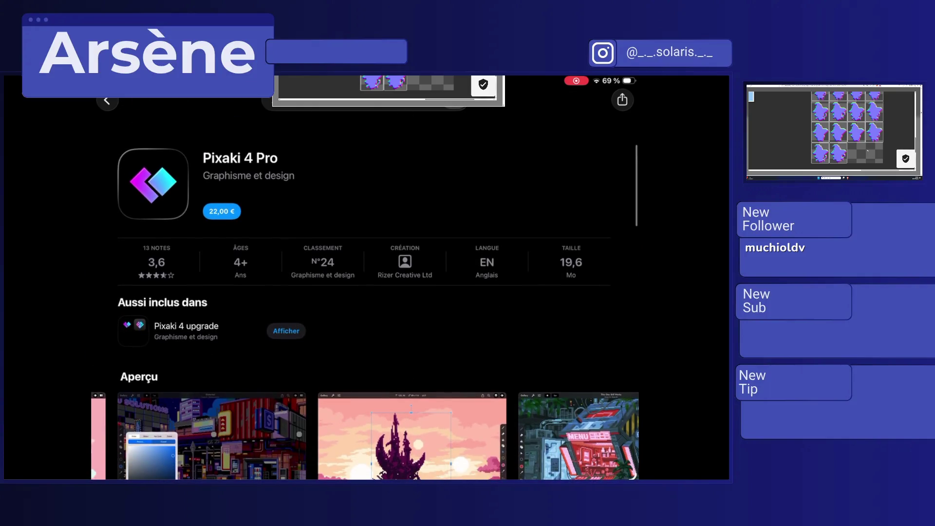
# Step: Look over the Pixaki 4 upgrade bundle and Pixaki 3 (Legacy) pages
pyautogui.click(285, 330)
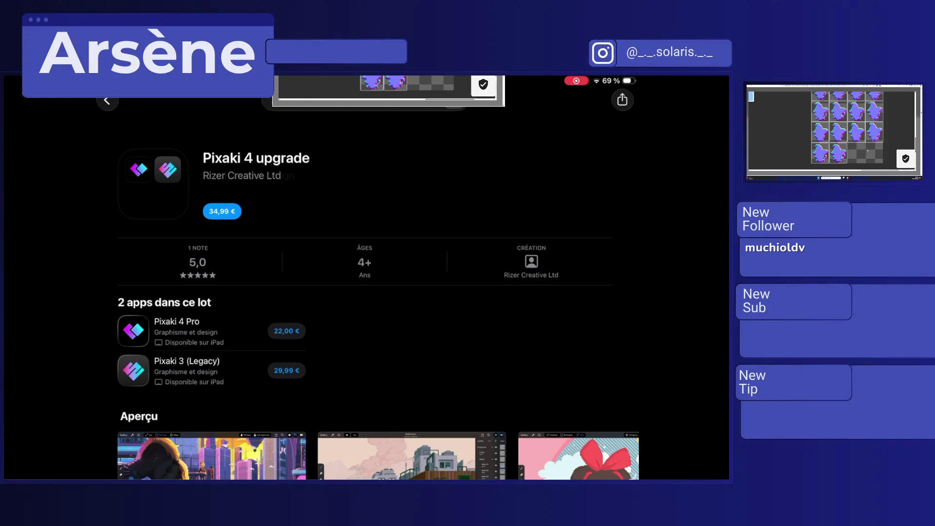
pyautogui.scroll(-5, 370, 278)
pyautogui.hscroll(3, 370, 302)
pyautogui.click(187, 73)
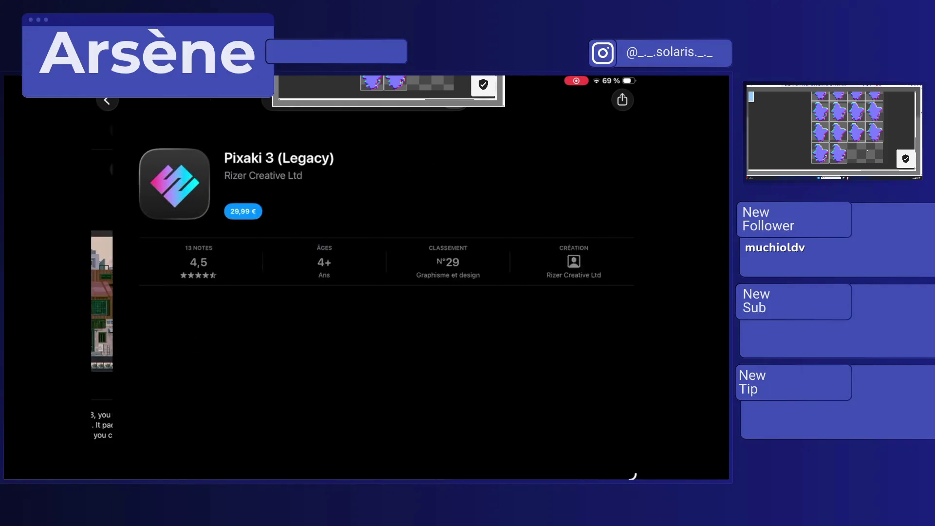
pyautogui.scroll(-3, 370, 278)
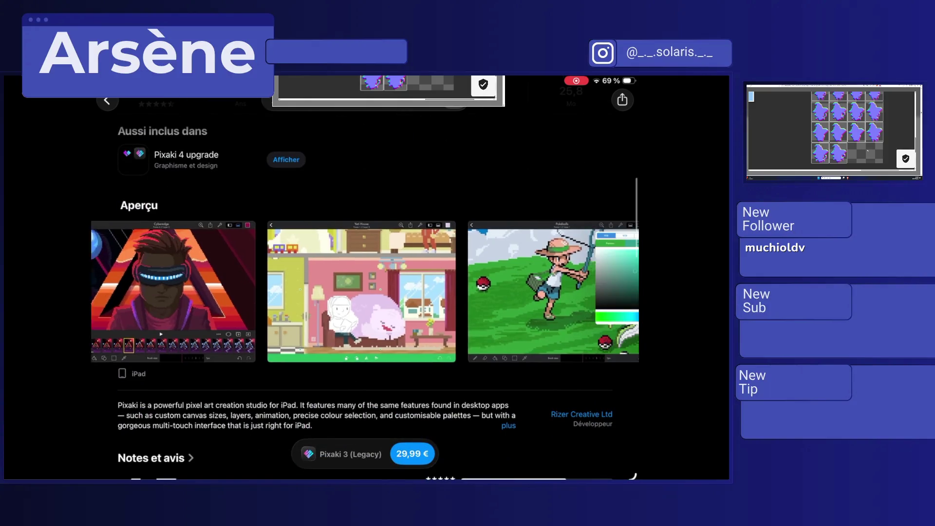
pyautogui.hscroll(3, 365, 291)
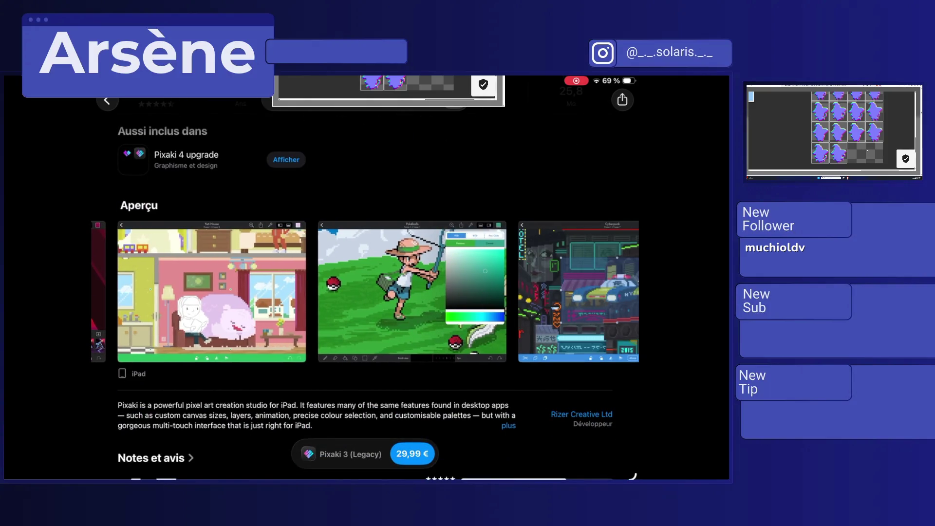
pyautogui.hscroll(3, 365, 292)
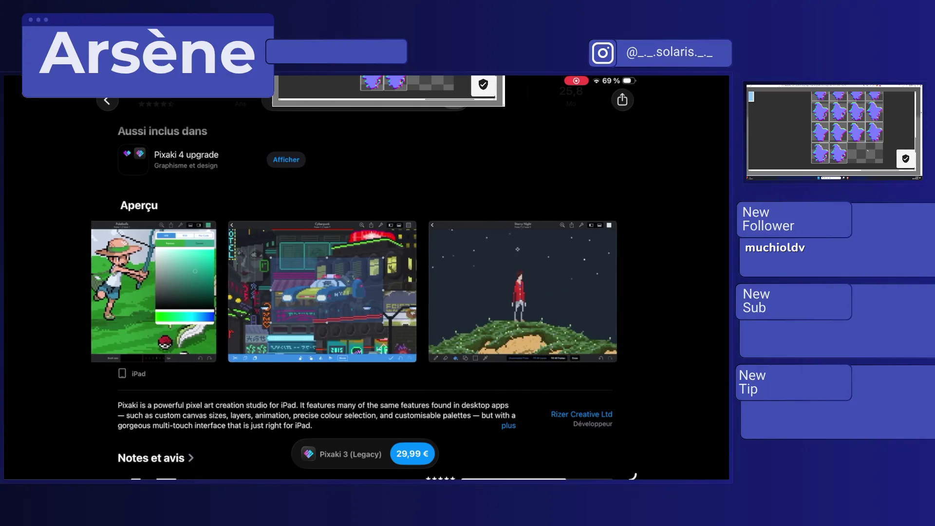
pyautogui.scroll(2, 365, 277)
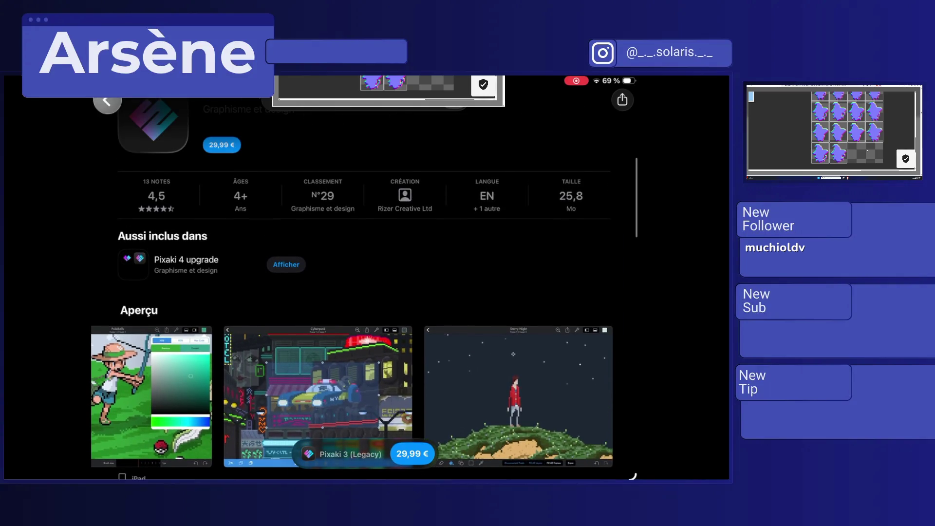
# Step: Return via the upgrade bundle to Pixaki 4 Pro, priced 22,00 € and rated 3,6
pyautogui.click(286, 264)
pyautogui.scroll(3, 365, 278)
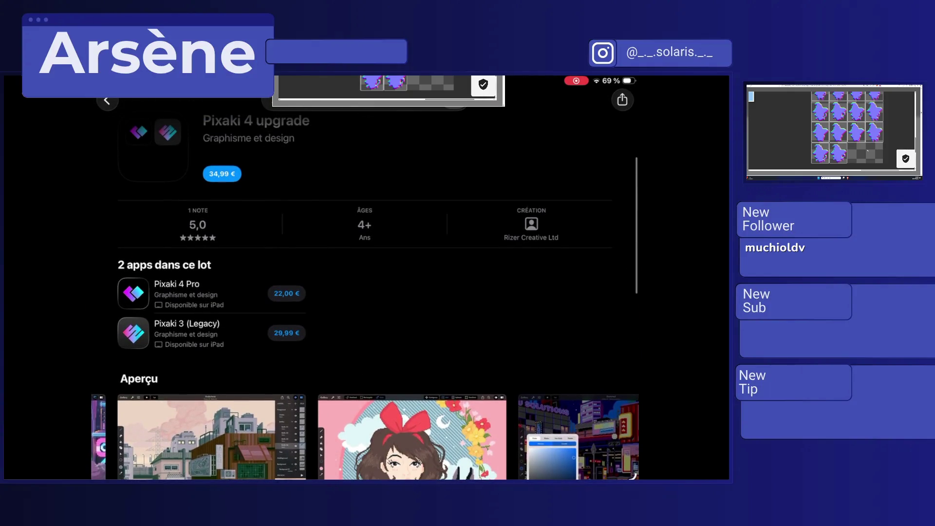
pyautogui.click(176, 323)
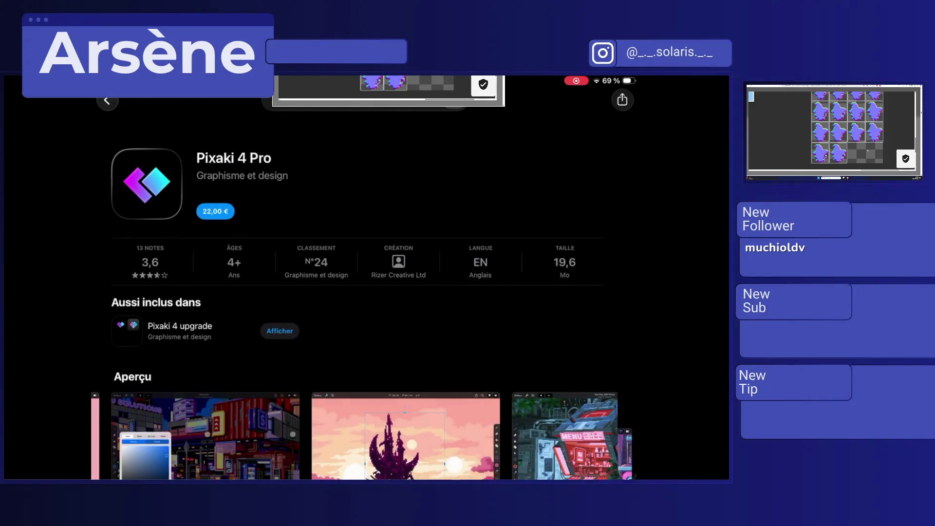
pyautogui.scroll(-10, 365, 278)
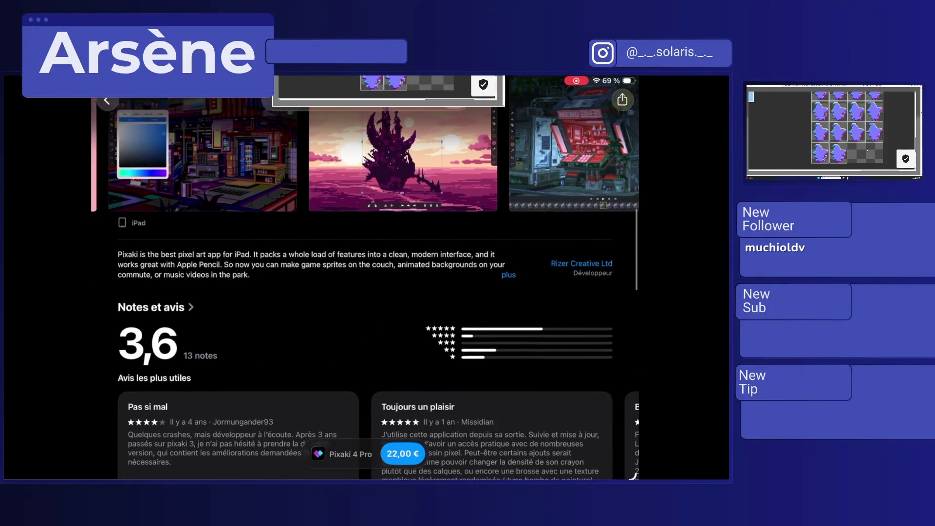
pyautogui.scroll(3, 365, 278)
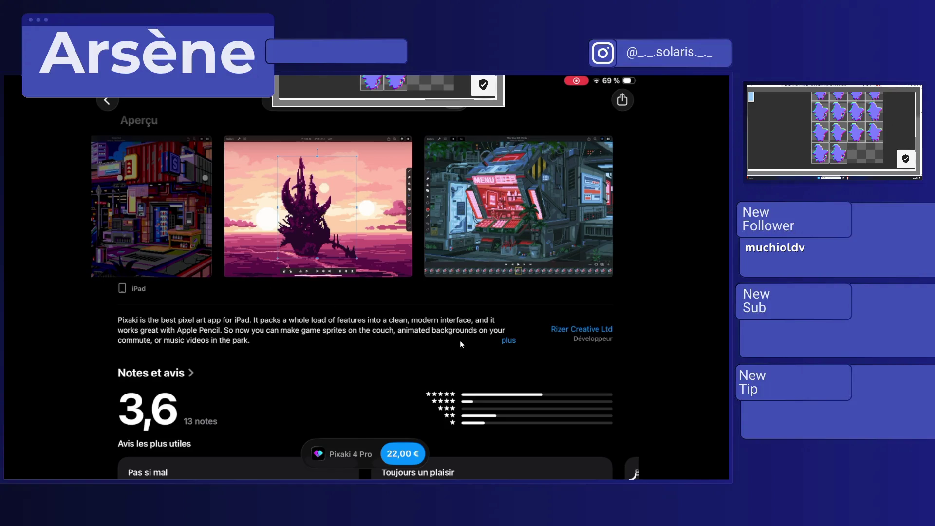
pyautogui.press('super')
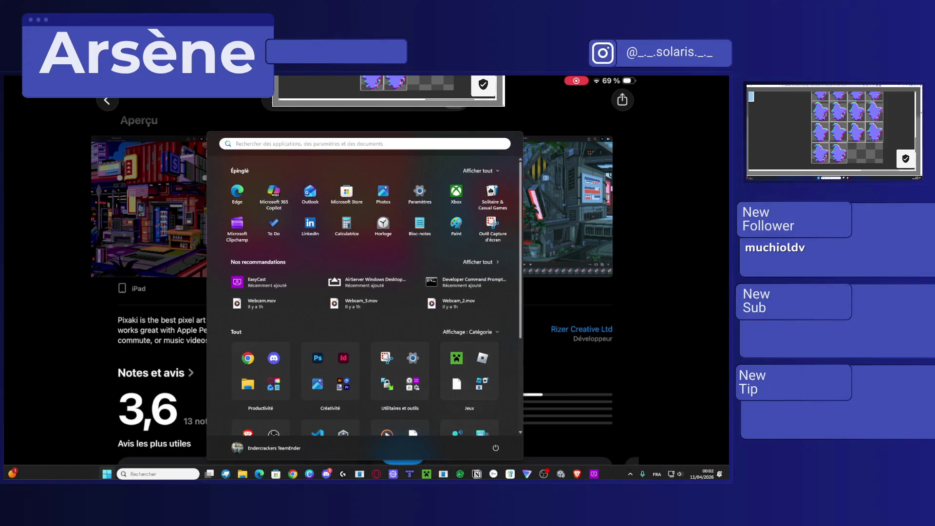
pyautogui.click(561, 474)
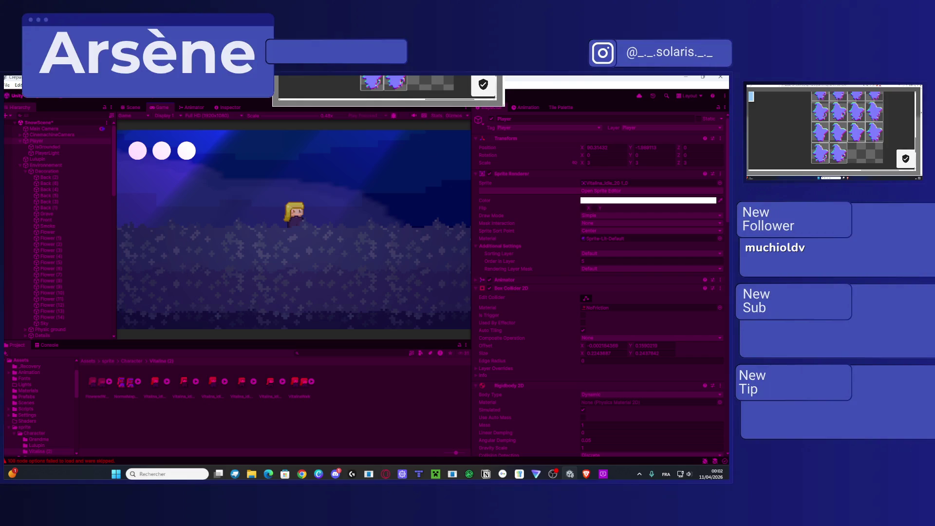
pyautogui.hotkey('ctrl', 'p')
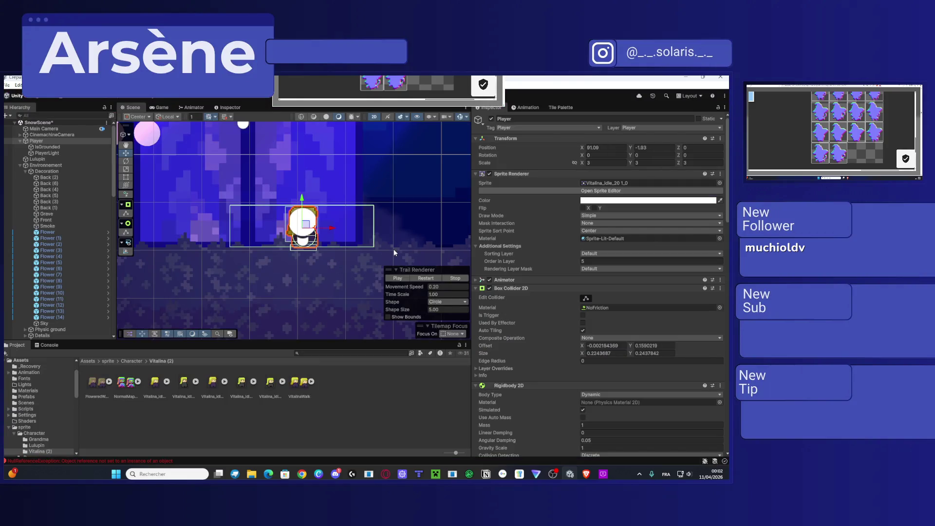
pyautogui.scroll(-3, 393, 249)
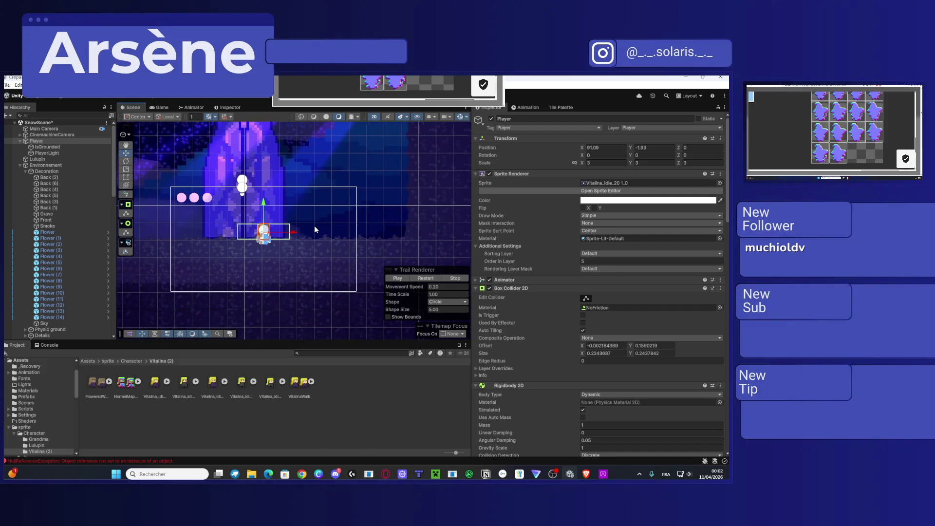
pyautogui.moveTo(314, 226); pyautogui.dragTo(373, 246)
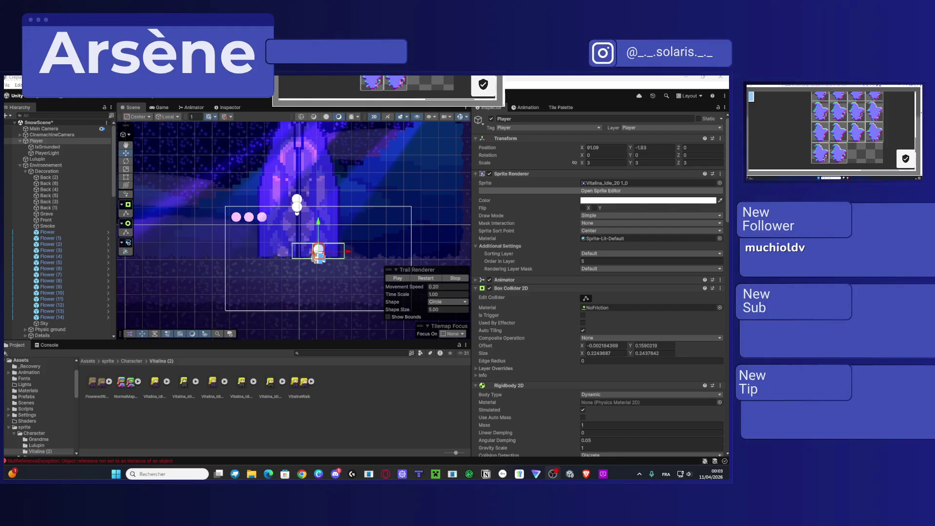
pyautogui.click(302, 474)
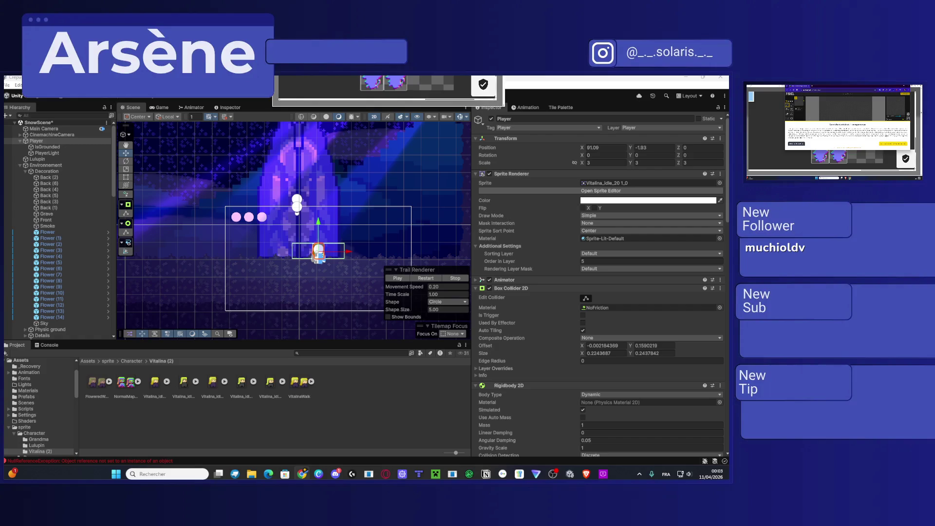
pyautogui.click(893, 144)
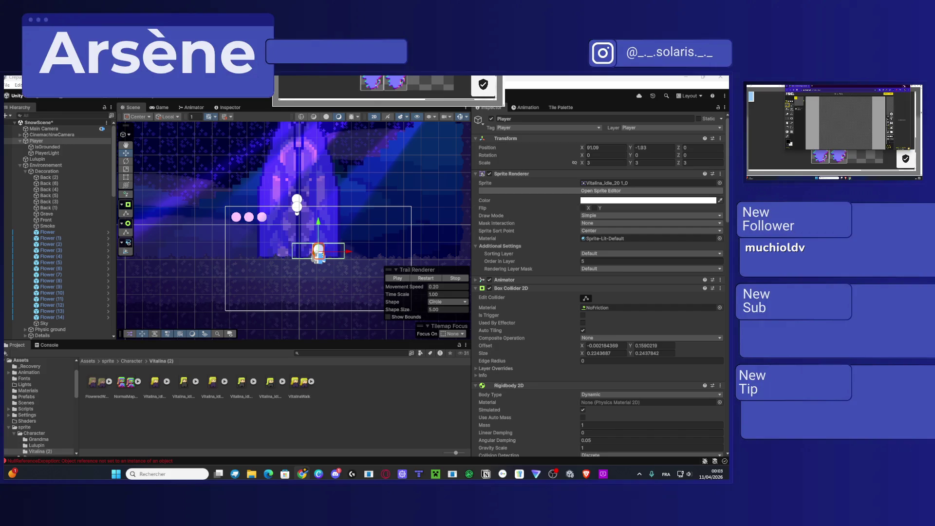
# Step: Maximize Piskel on the main screen, draw a black pixel shape, then send it back to the second monitor
pyautogui.press('super+Up')
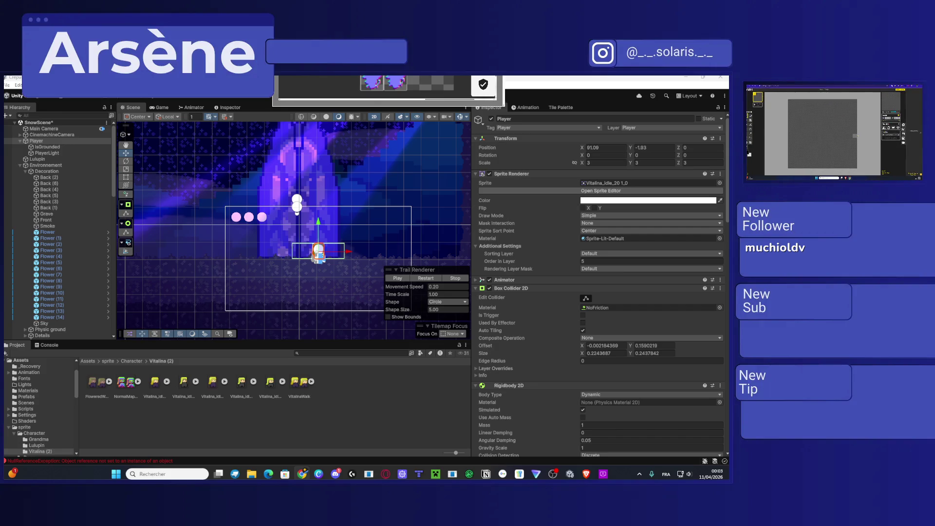
pyautogui.moveTo(834, 116); pyautogui.dragTo(349, 335)
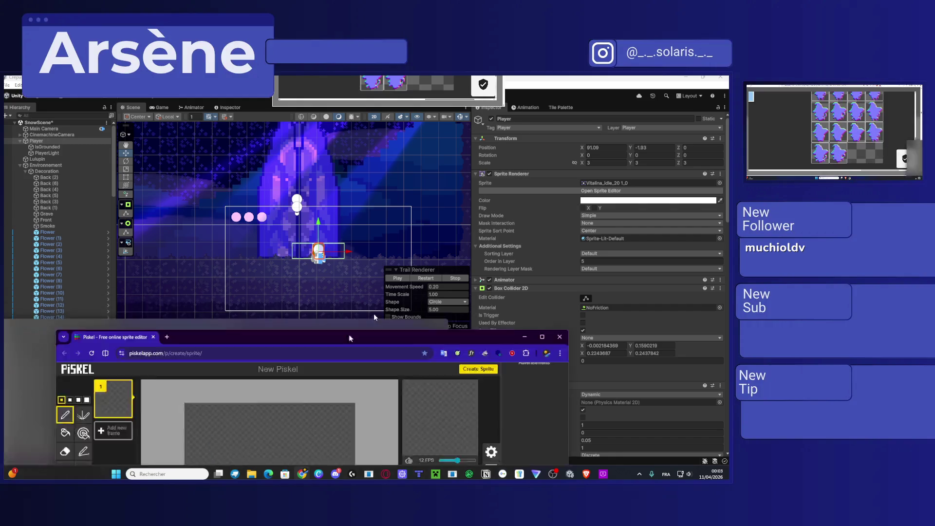
pyautogui.doubleClick(349, 336)
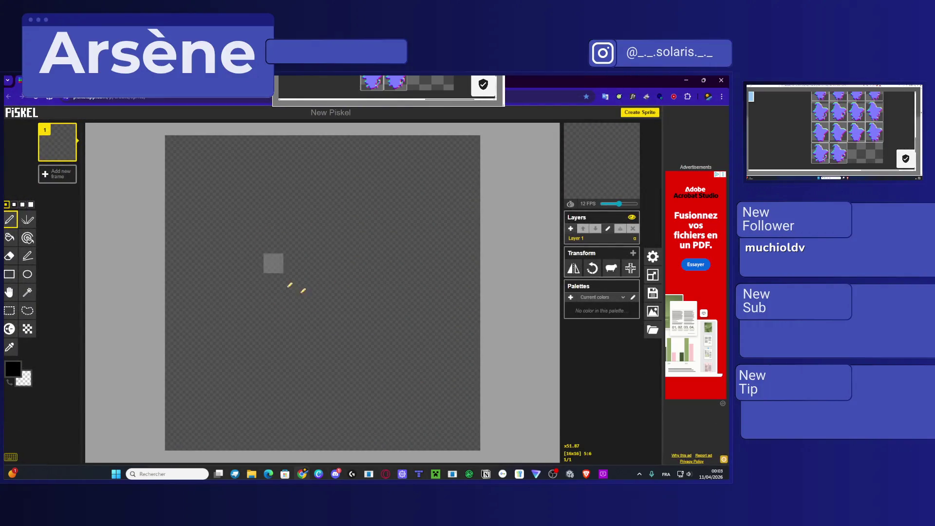
pyautogui.moveTo(313, 224)
pyautogui.mouseDown()
pyautogui.moveTo(234, 263)
pyautogui.moveTo(352, 244)
pyautogui.moveTo(352, 224)
pyautogui.mouseUp()
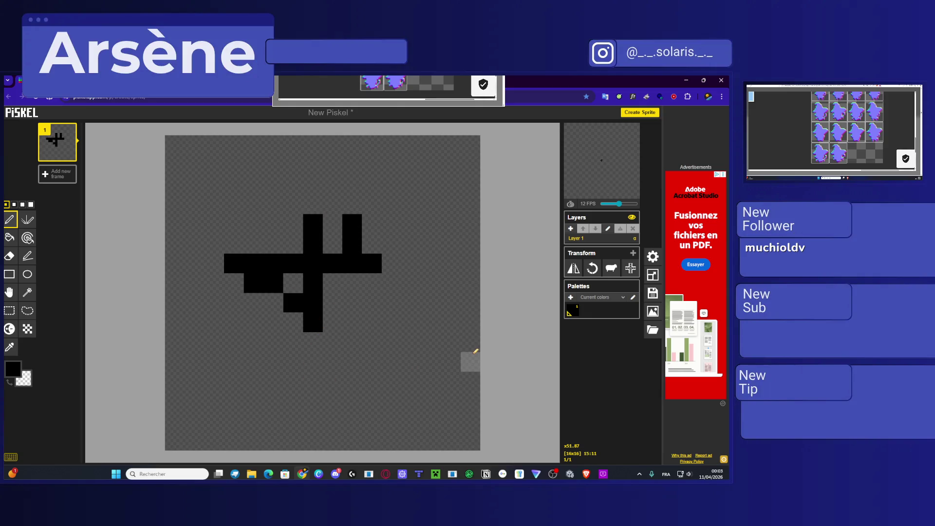
pyautogui.press('super+shift+Right')
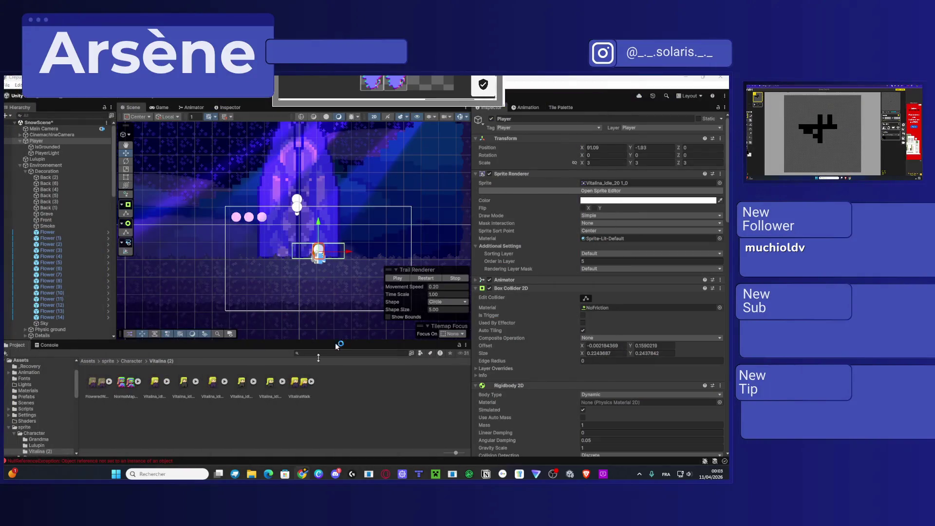
# Step: Select Vitalina_idle_20 and check its slice in the Sprite Editor before closing it
pyautogui.click(186, 386)
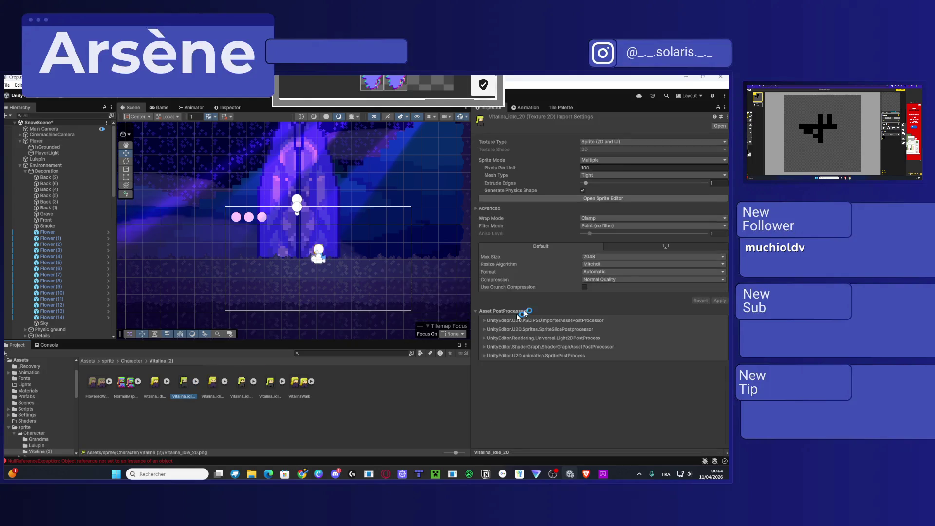
pyautogui.click(620, 197)
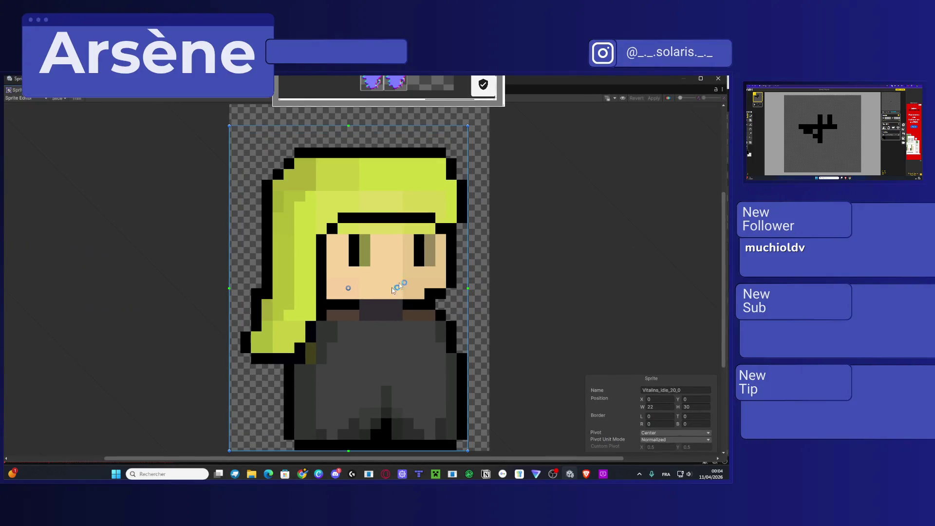
pyautogui.click(719, 79)
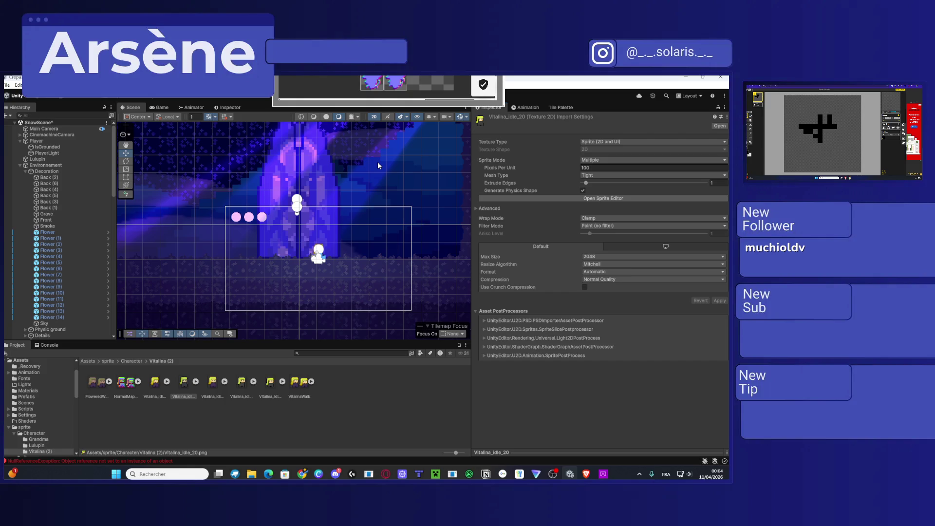
# Step: Pan and zoom the Scene view over to the snowy cliff area
pyautogui.scroll(-5, 378, 166)
pyautogui.moveTo(341, 217); pyautogui.dragTo(433, 216)
pyautogui.scroll(8, 366, 234)
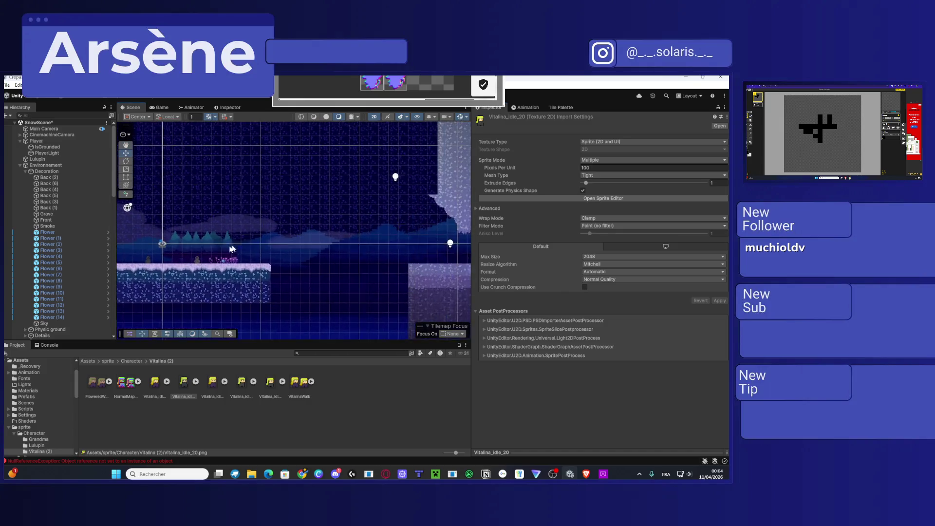
pyautogui.scroll(-5, 365, 236)
pyautogui.scroll(6, 274, 215)
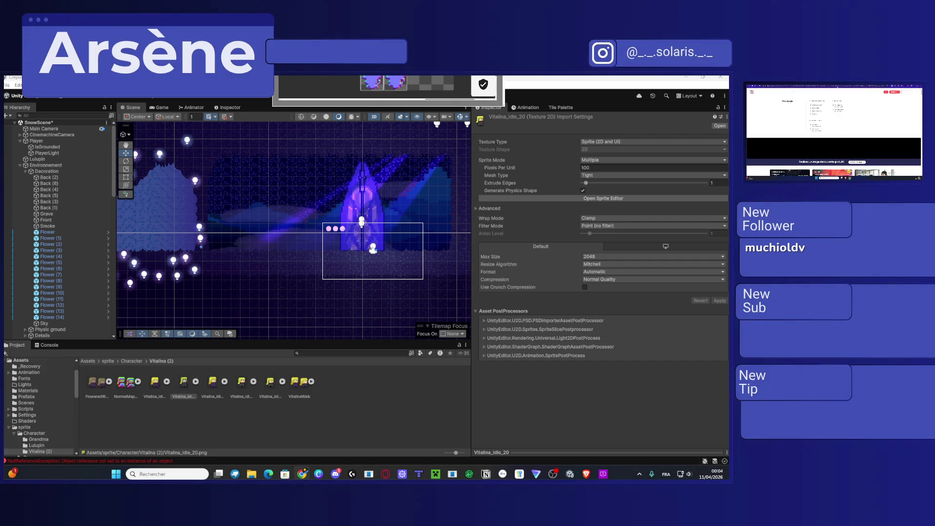
# Step: Scroll the ESMA homepage from its course list down to its achievements, then minimize Chrome
pyautogui.press('super+shift+Left')
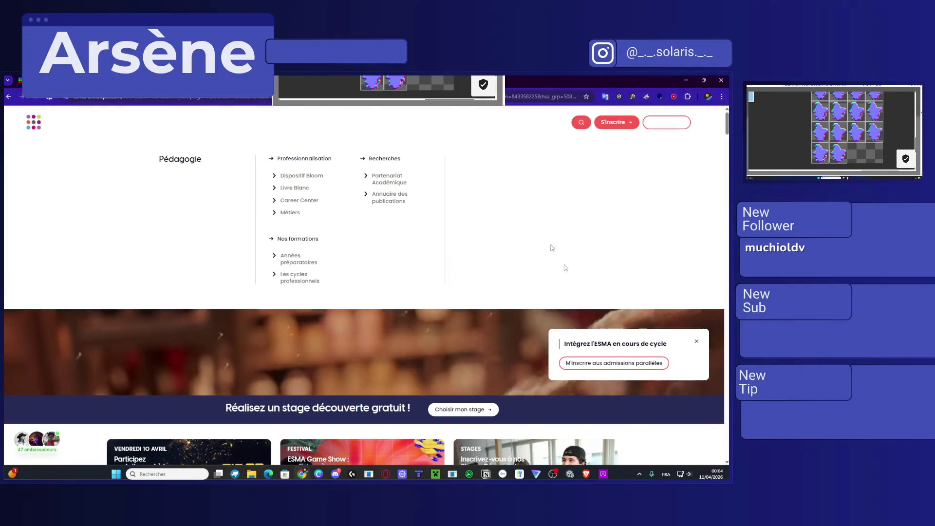
pyautogui.scroll(-6, 496, 284)
pyautogui.scroll(-2, 414, 277)
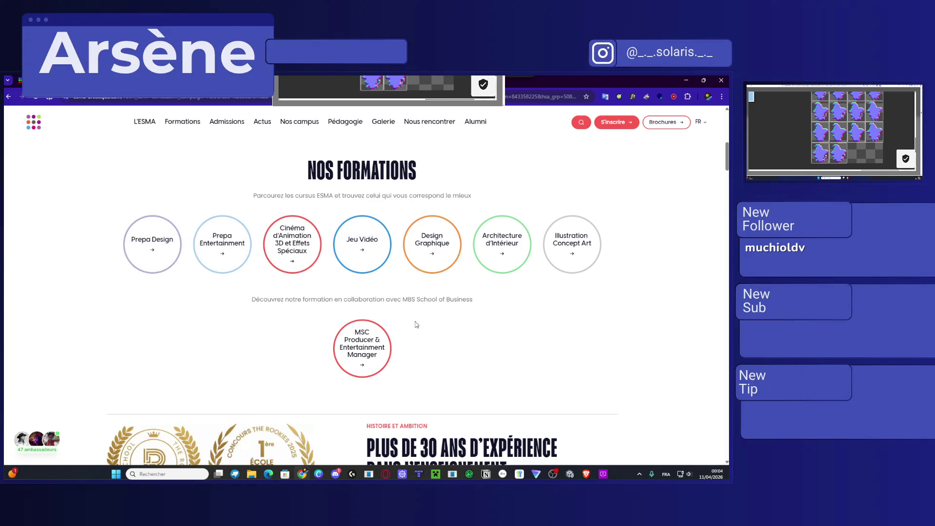
pyautogui.scroll(4, 496, 345)
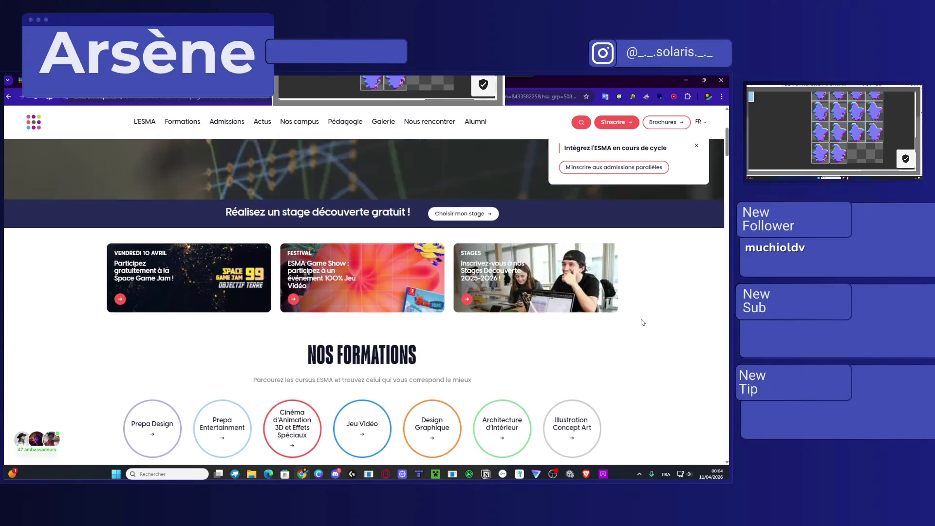
pyautogui.scroll(-8, 643, 322)
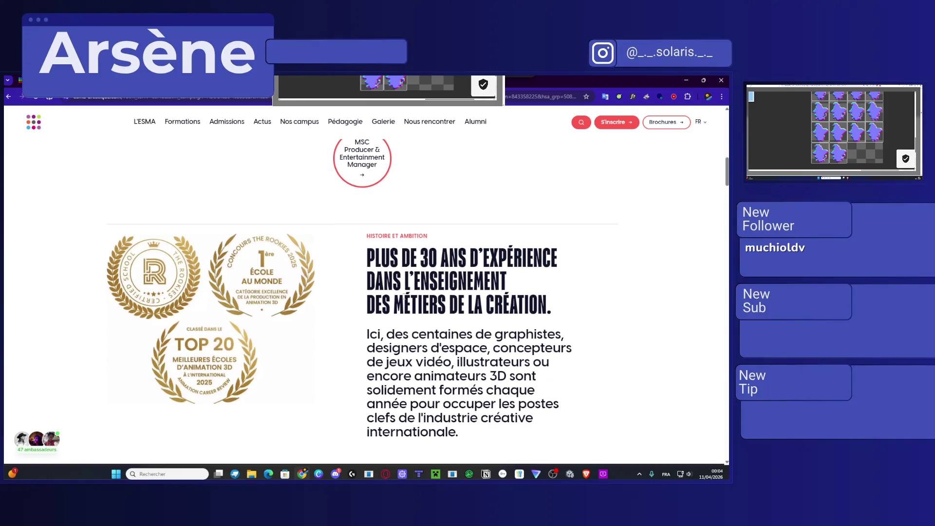
pyautogui.scroll(-1, 370, 293)
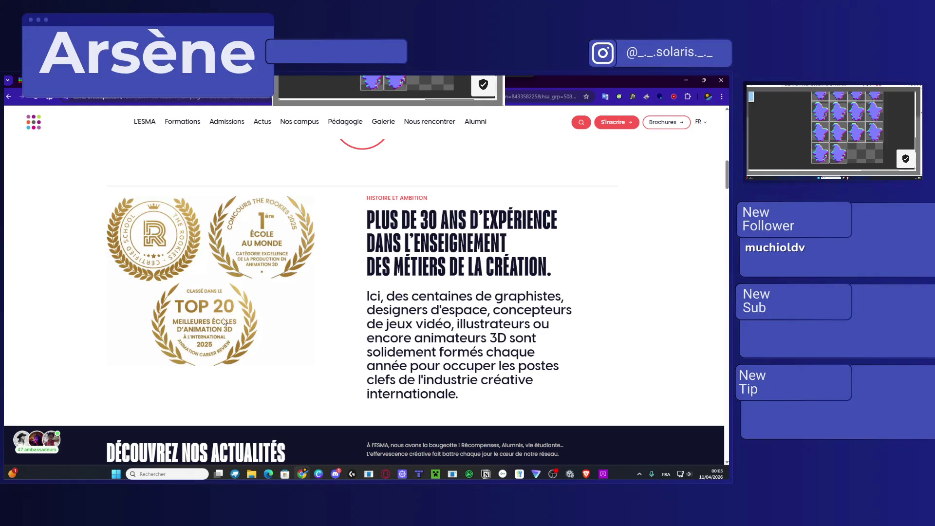
pyautogui.scroll(-1, 330, 306)
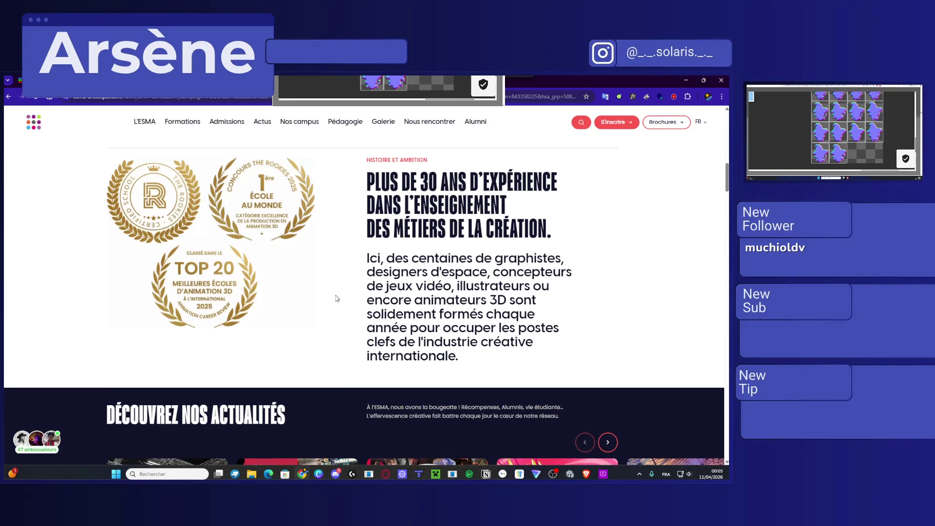
pyautogui.scroll(-3, 334, 299)
pyautogui.scroll(2, 337, 292)
pyautogui.scroll(-5, 337, 291)
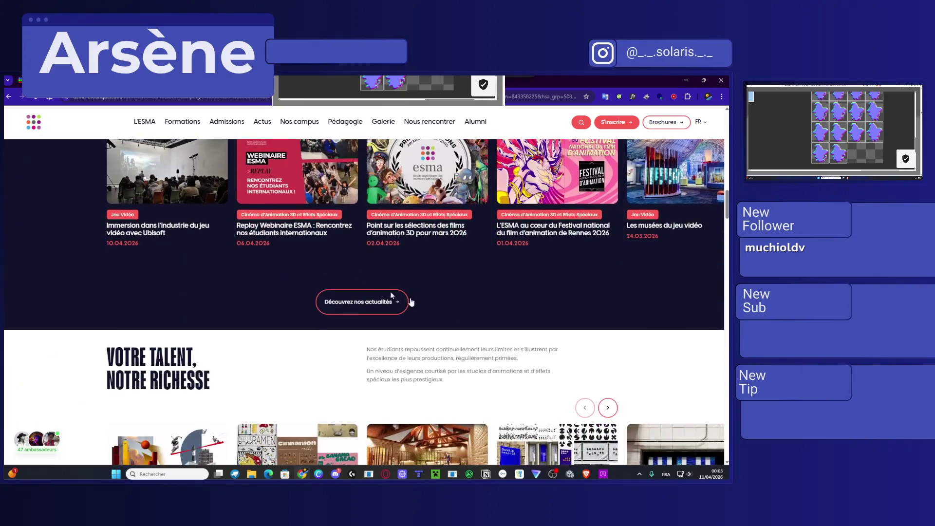
pyautogui.scroll(-5, 316, 312)
pyautogui.scroll(-2, 291, 332)
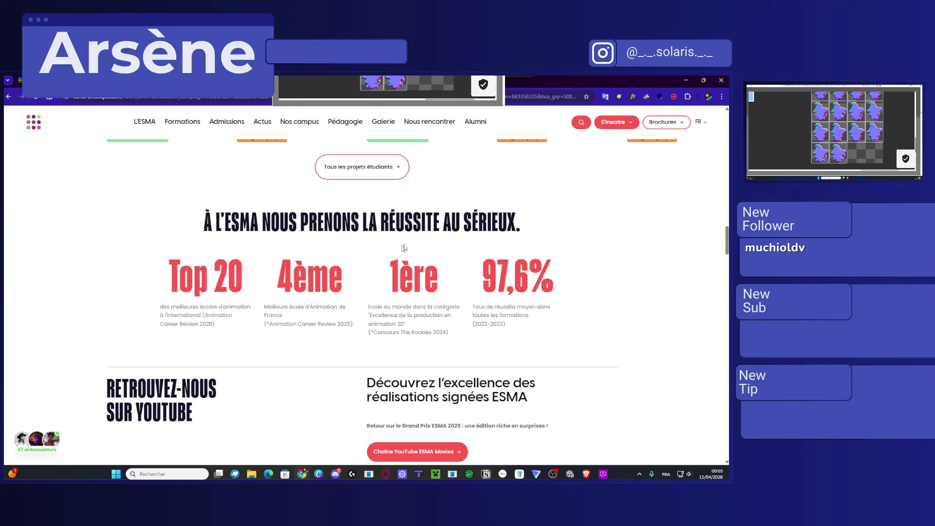
pyautogui.scroll(-5, 418, 247)
pyautogui.scroll(4, 511, 254)
pyautogui.scroll(-5, 511, 254)
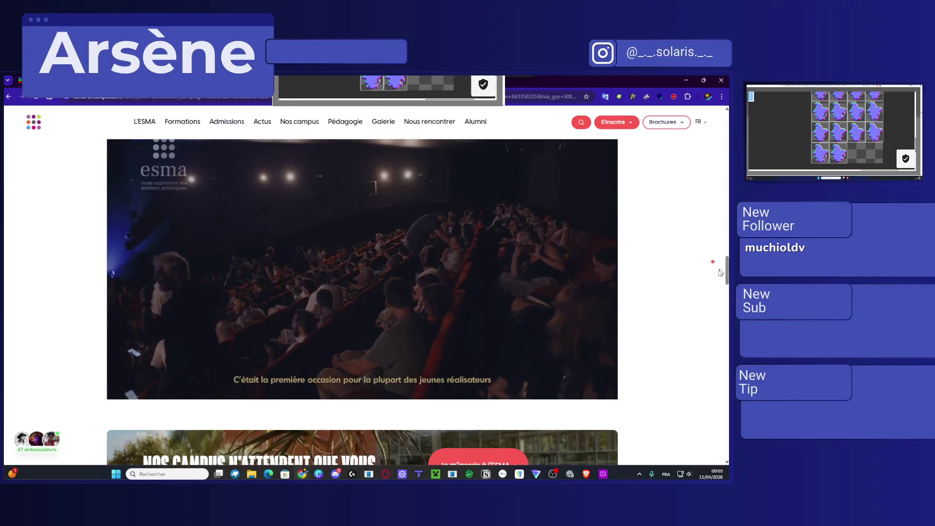
pyautogui.scroll(7, 653, 291)
pyautogui.scroll(5, 633, 278)
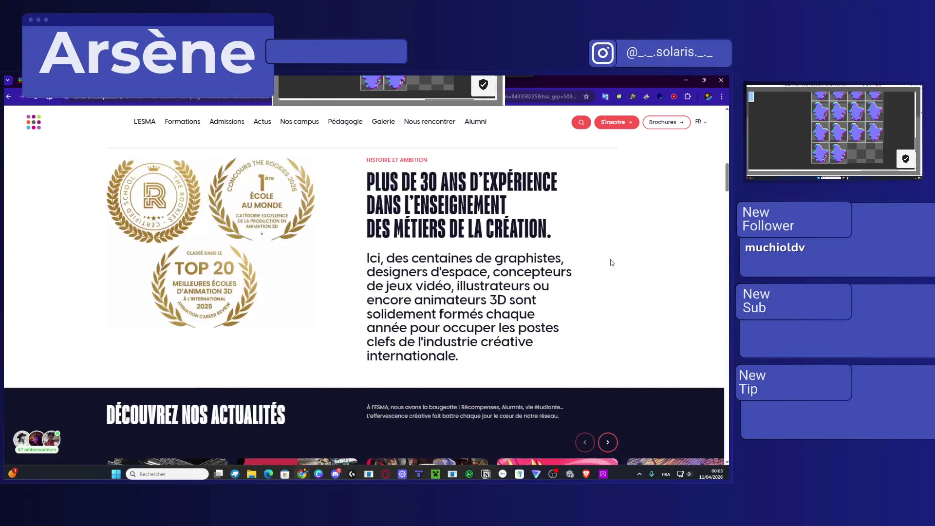
pyautogui.press('super+Down')
pyautogui.press('super+Down')
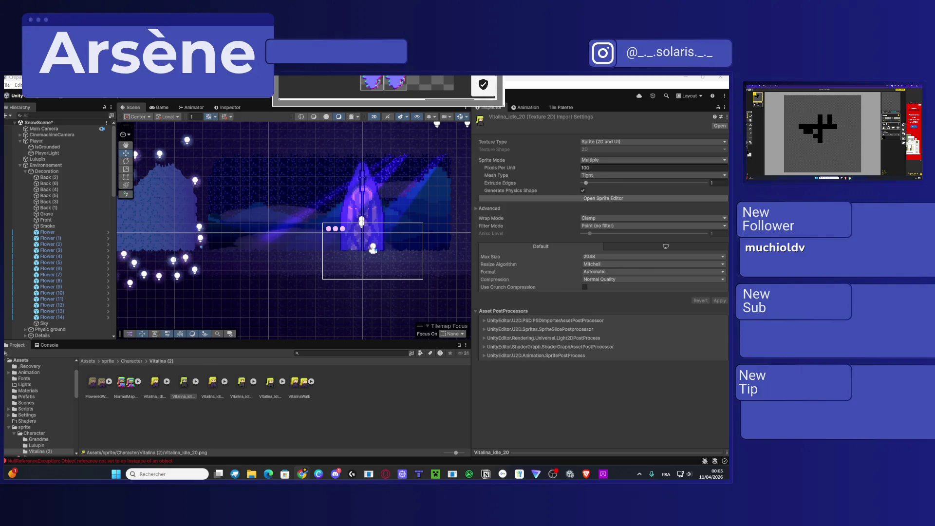
pyautogui.press('Return')
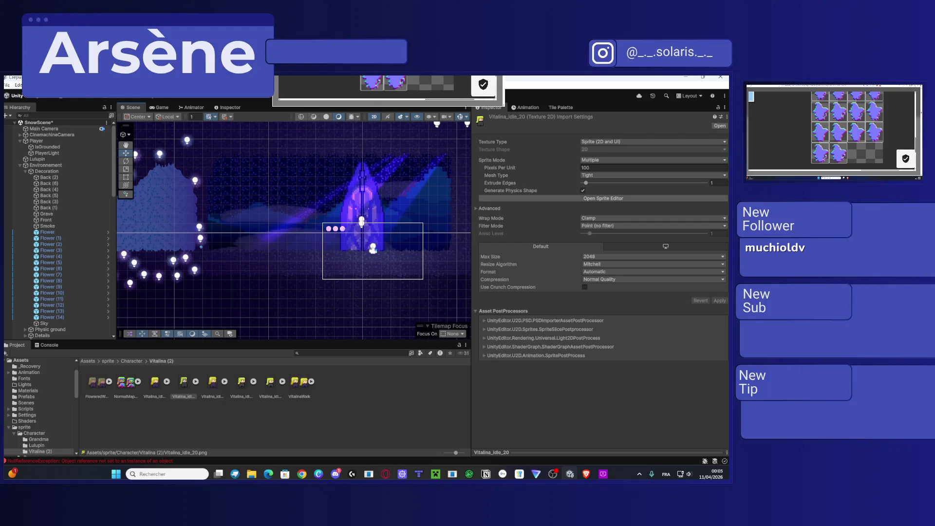
pyautogui.scroll(3, 380, 177)
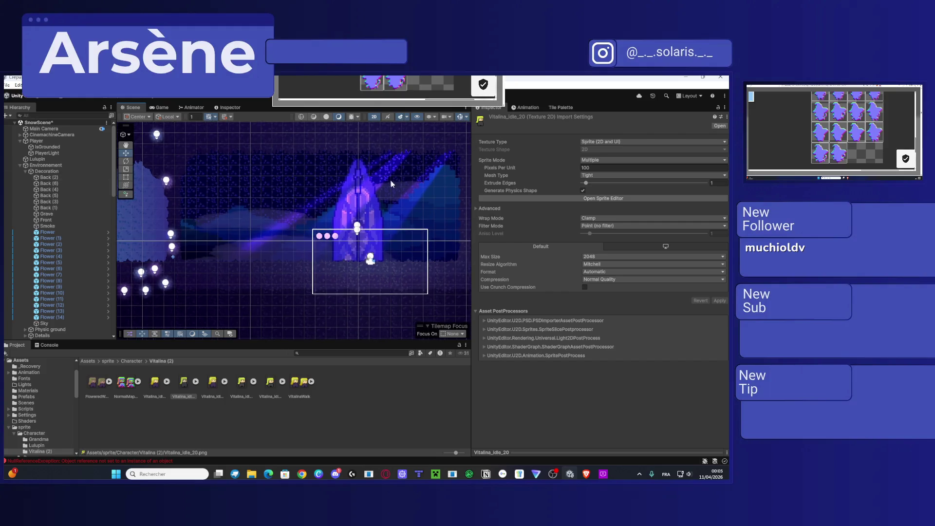
pyautogui.moveTo(380, 176); pyautogui.dragTo(378, 177)
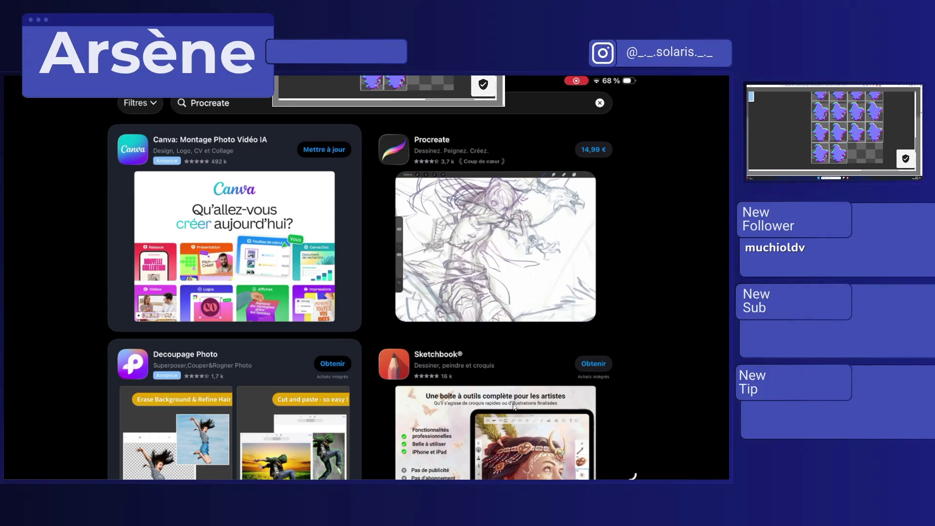
pyautogui.scroll(-5, 515, 406)
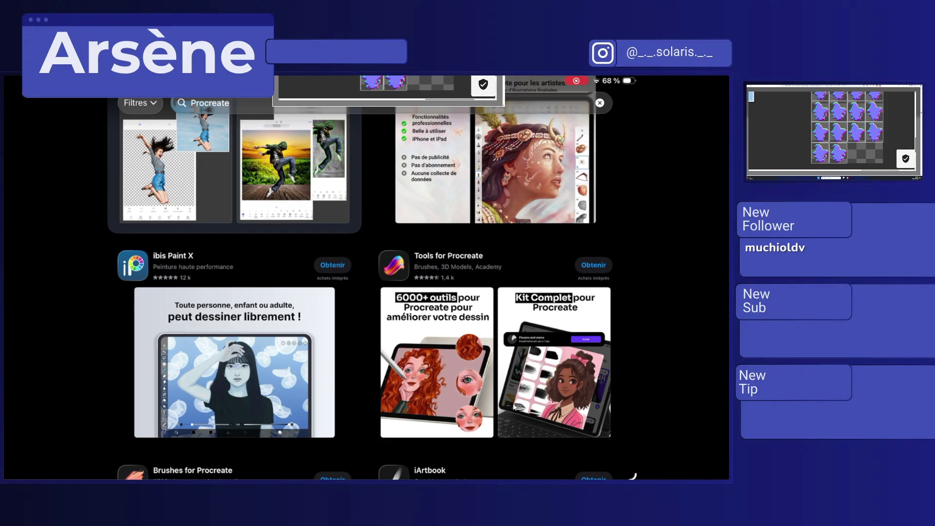
pyautogui.scroll(5, 514, 407)
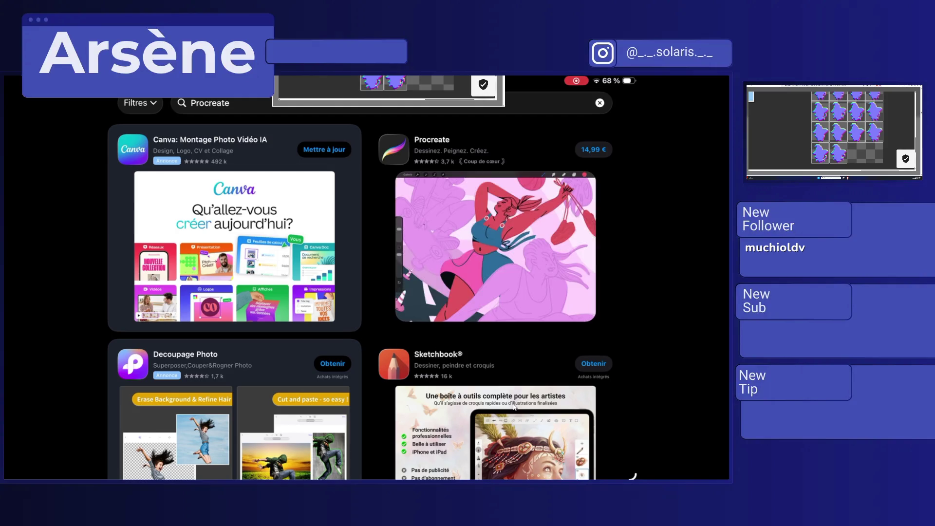
pyautogui.scroll(2, 514, 406)
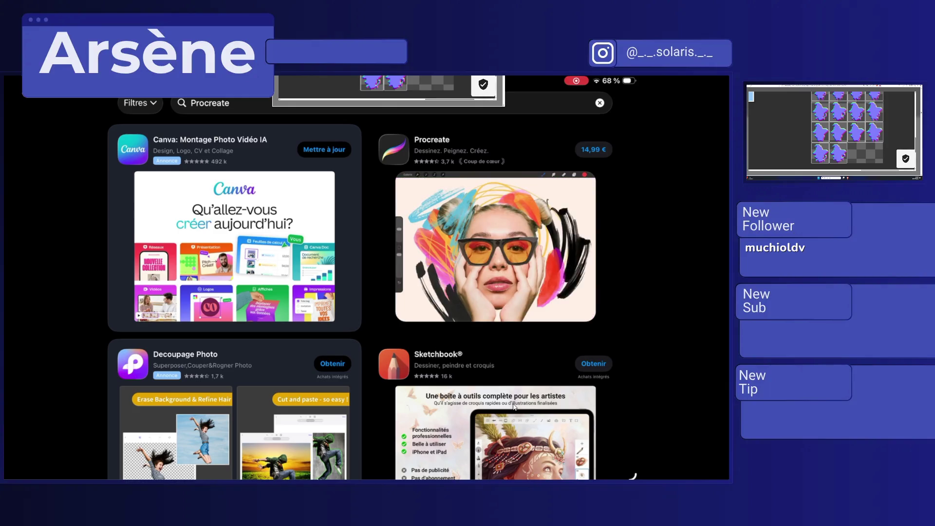
pyautogui.scroll(-8, 514, 406)
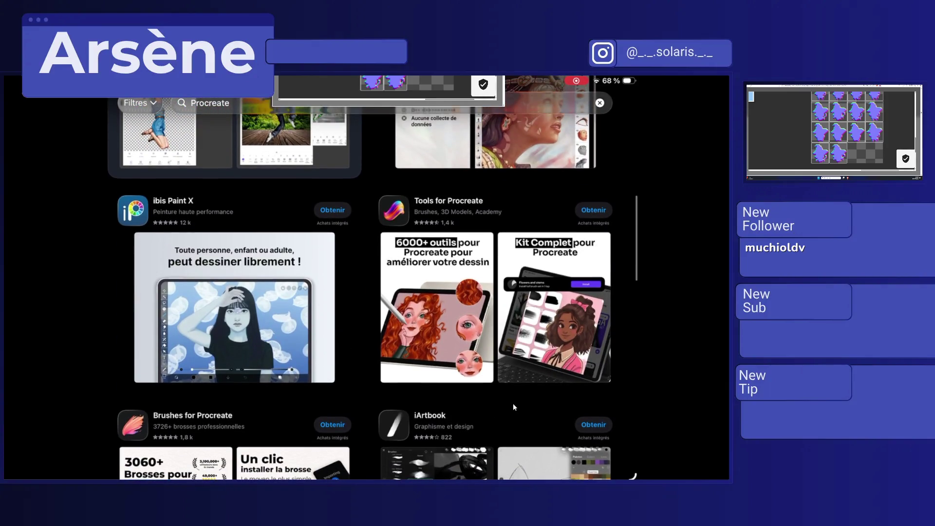
pyautogui.scroll(-1, 513, 403)
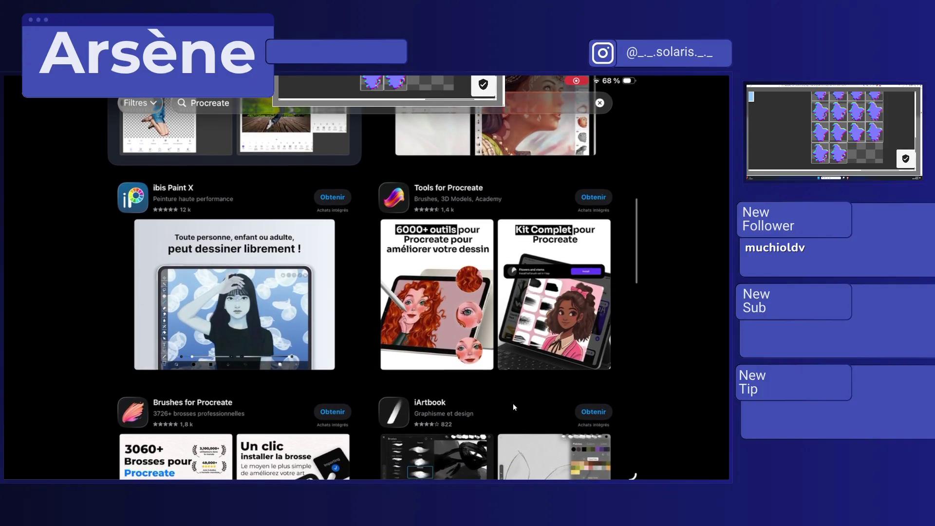
pyautogui.scroll(-7, 513, 403)
pyautogui.scroll(6, 513, 403)
pyautogui.scroll(-6, 513, 403)
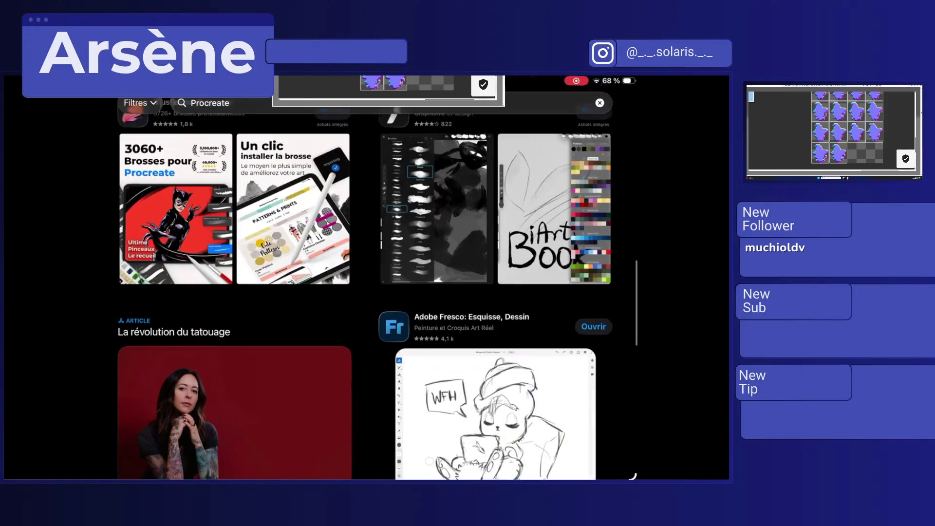
pyautogui.scroll(-1, 513, 403)
pyautogui.scroll(-4, 512, 407)
pyautogui.scroll(4, 513, 407)
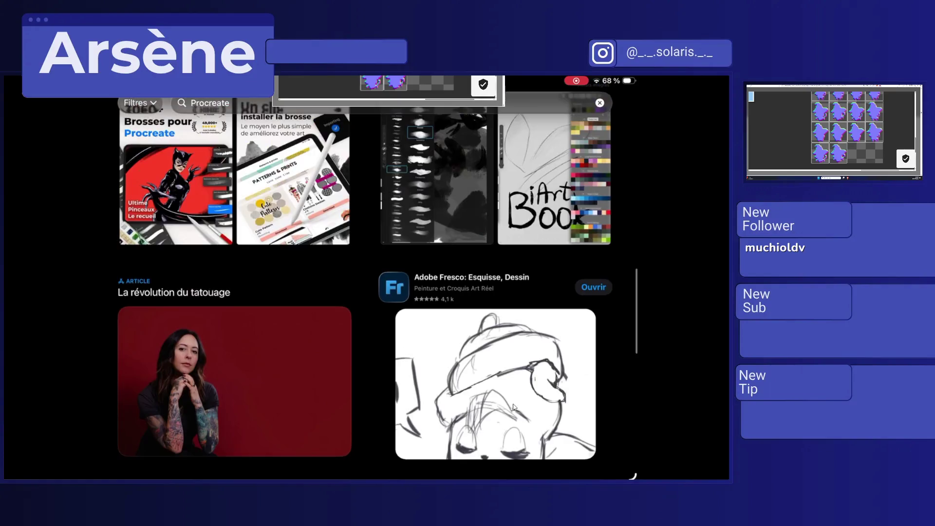
pyautogui.scroll(10, 512, 407)
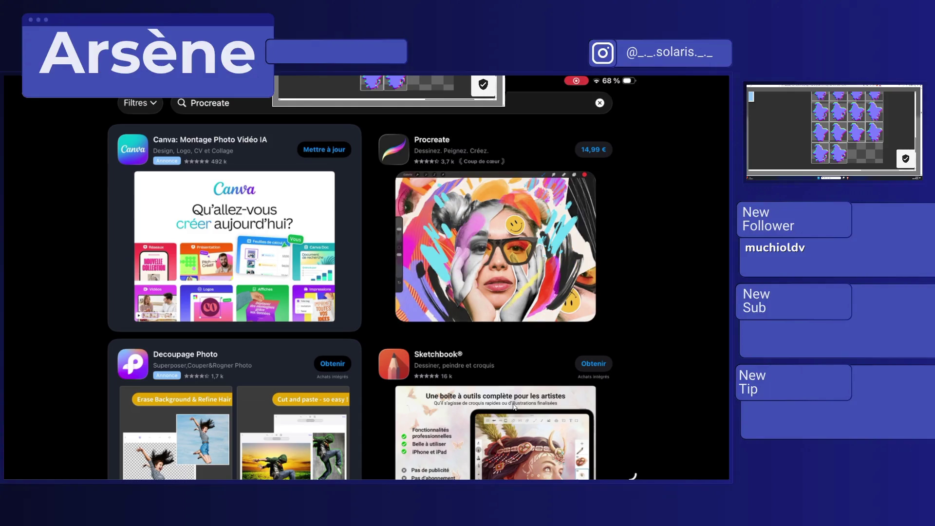
pyautogui.press('super')
# Step: Open the Visual Scripting Graph window from the Window menu and maximize it
pyautogui.click(569, 468)
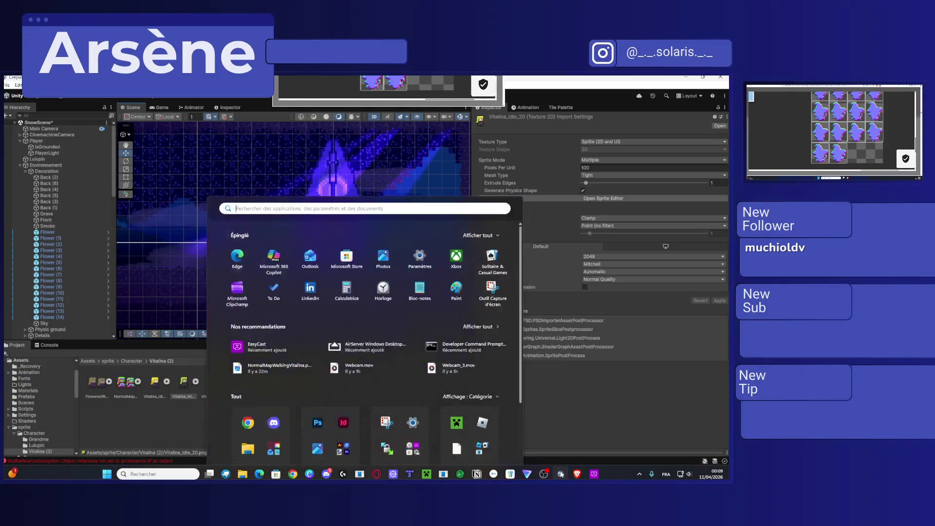
pyautogui.click(146, 85)
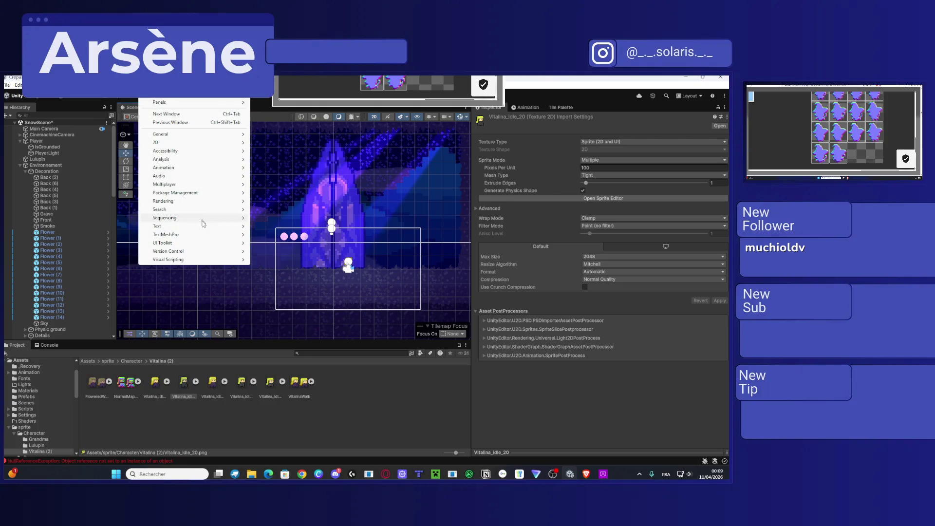
pyautogui.moveTo(218, 261)
pyautogui.click(271, 260)
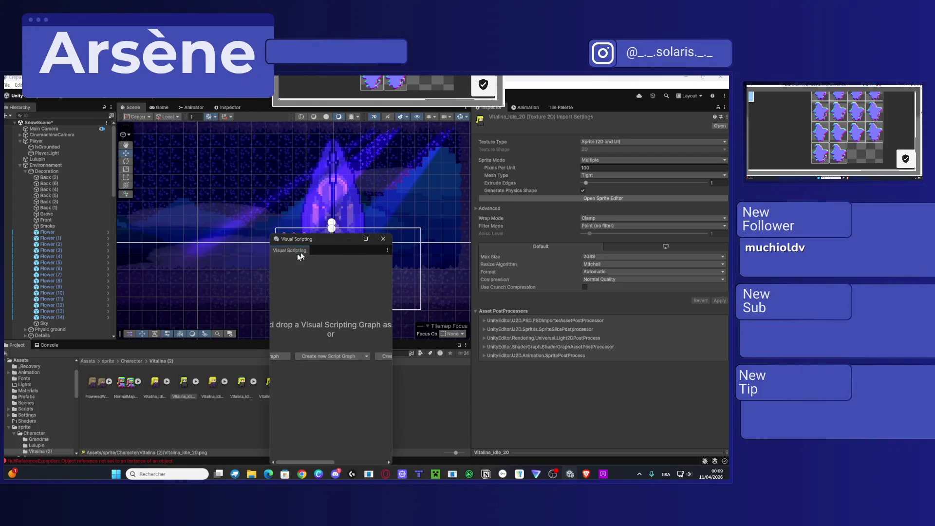
pyautogui.doubleClick(327, 238)
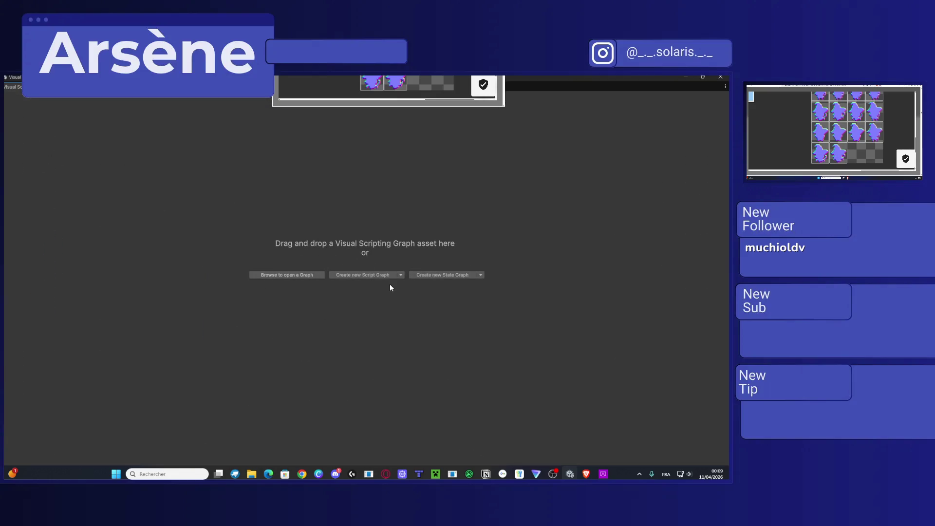
# Step: Create a new Script Graph asset named TestVisualScripting in Assets
pyautogui.click(364, 275)
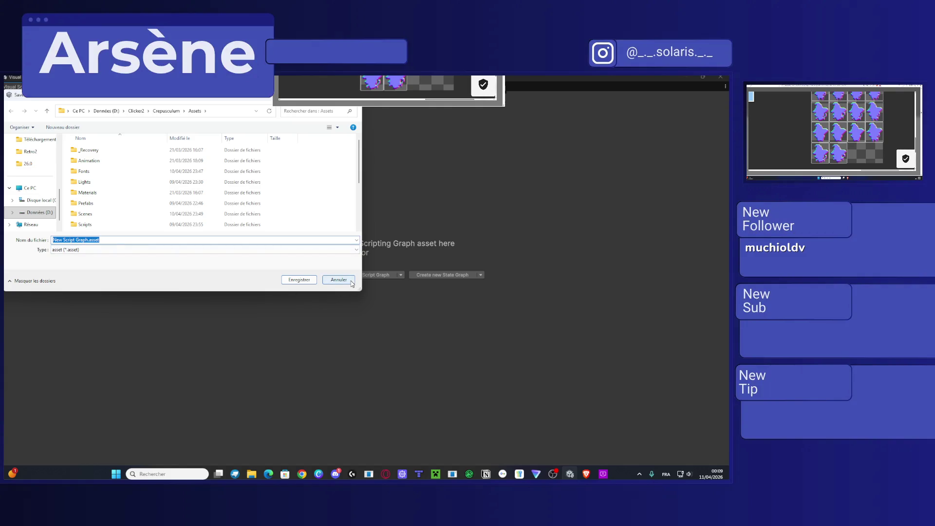
pyautogui.write('TestVisualScripting')
pyautogui.press('Return')
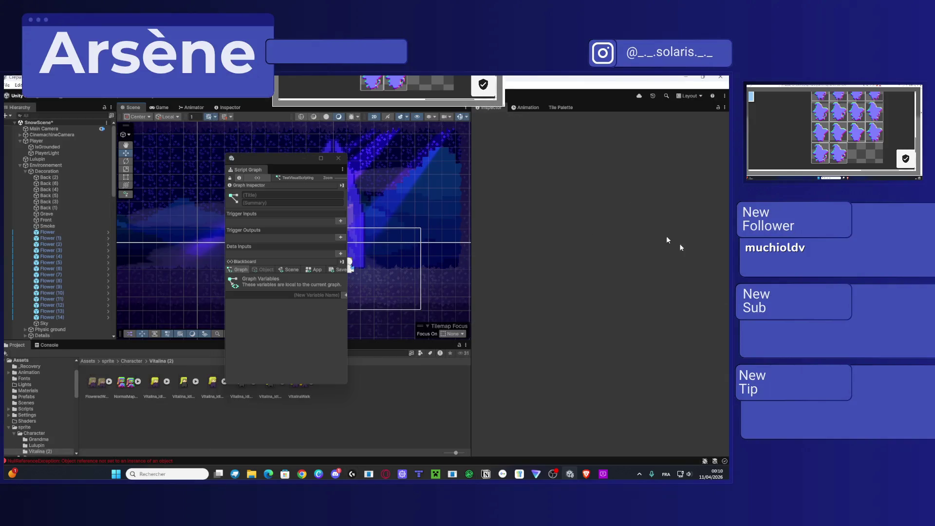
# Step: Move the On Update node up beside On Start and pull a wire from On Start's output
pyautogui.click(321, 158)
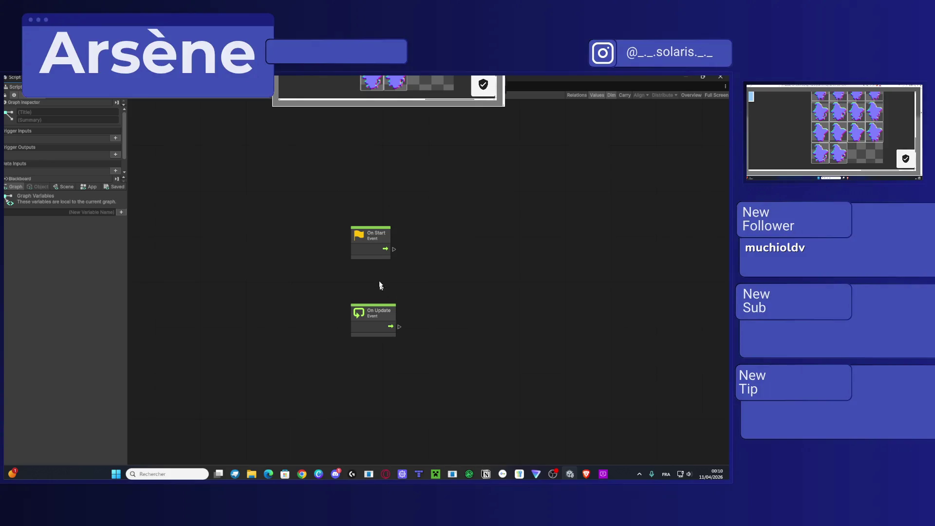
pyautogui.moveTo(368, 312); pyautogui.dragTo(369, 283)
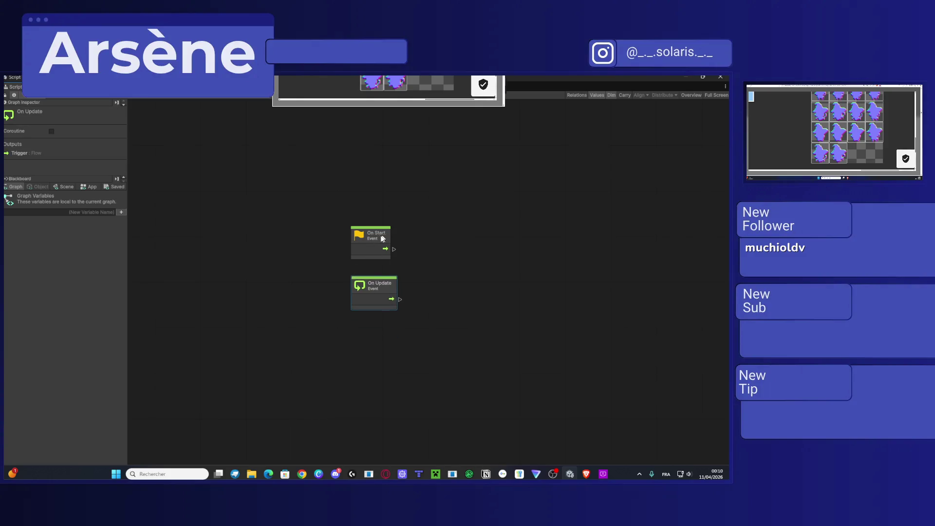
pyautogui.moveTo(395, 249); pyautogui.dragTo(475, 229)
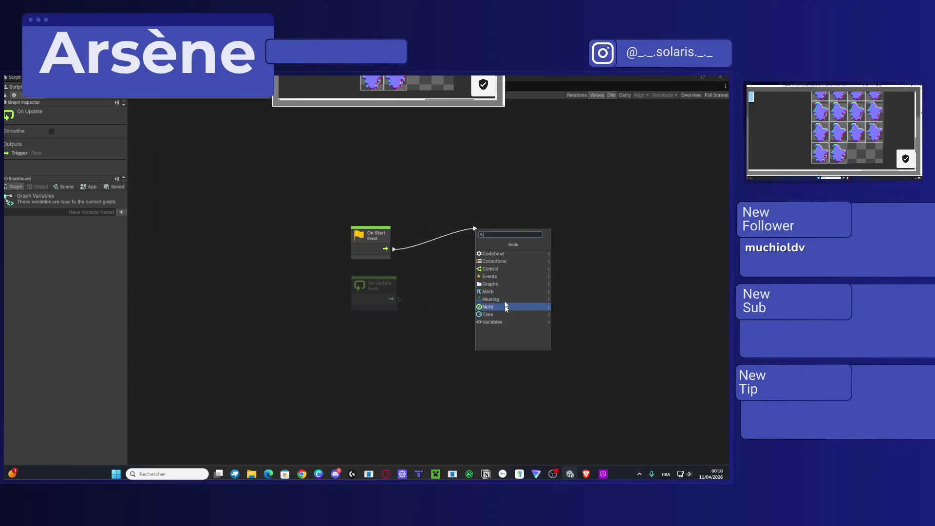
pyautogui.click(471, 275)
pyautogui.click(468, 217)
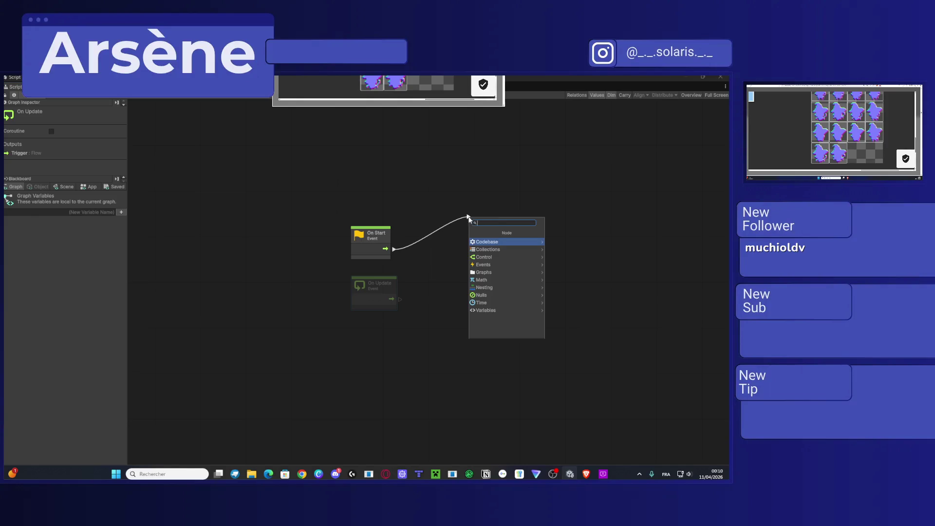
# Step: Browse the Events and Control node categories, cancel, and close the graph window
pyautogui.click(497, 264)
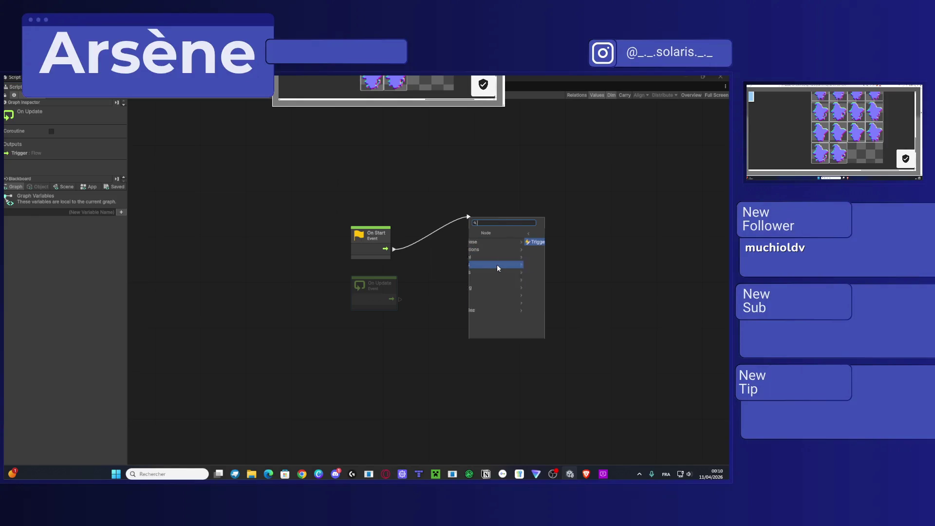
pyautogui.click(473, 234)
pyautogui.click(499, 272)
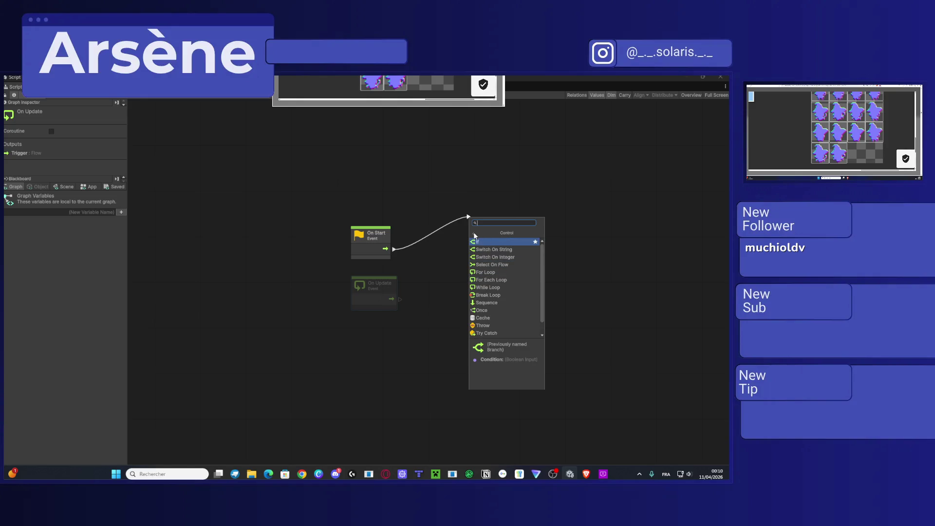
pyautogui.click(558, 255)
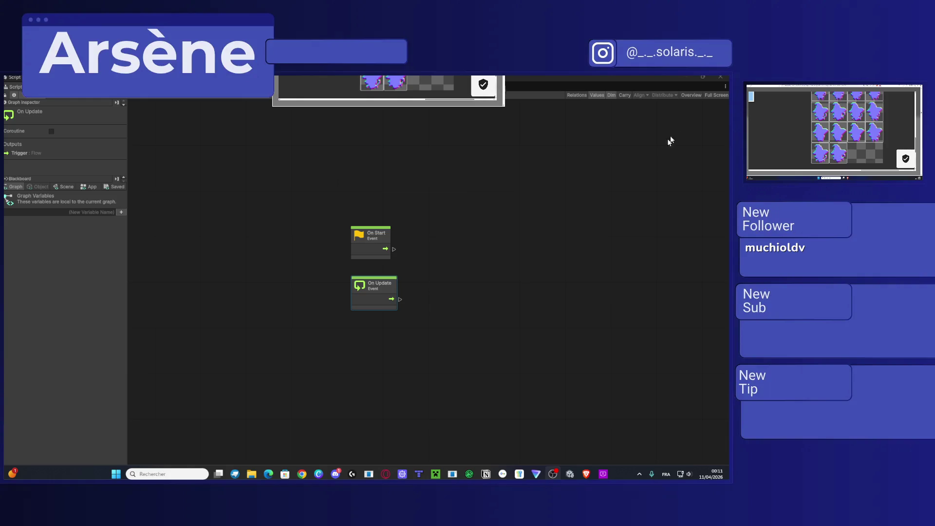
pyautogui.click(720, 77)
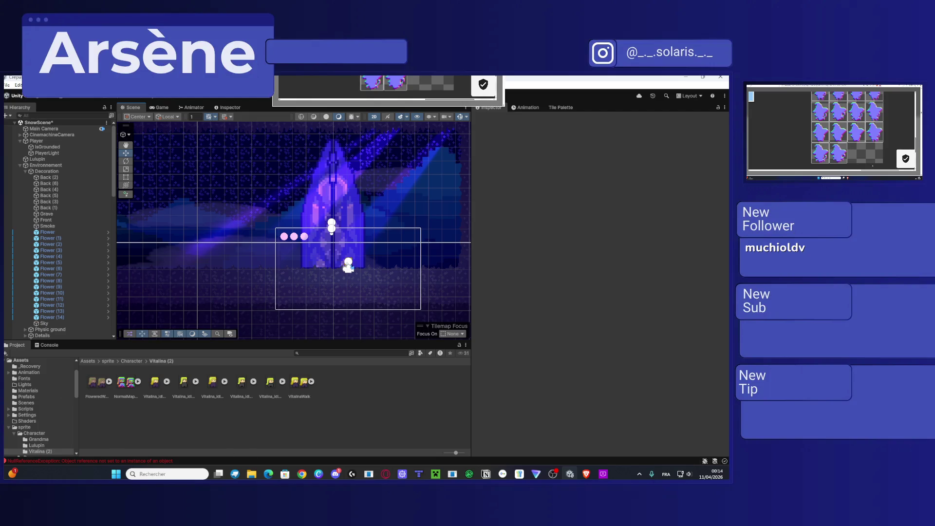
# Step: Launch the web browser with the chosen profile, then open File Explorer
pyautogui.click(302, 474)
pyautogui.click(334, 292)
pyautogui.hotkey('alt', 'Tab')
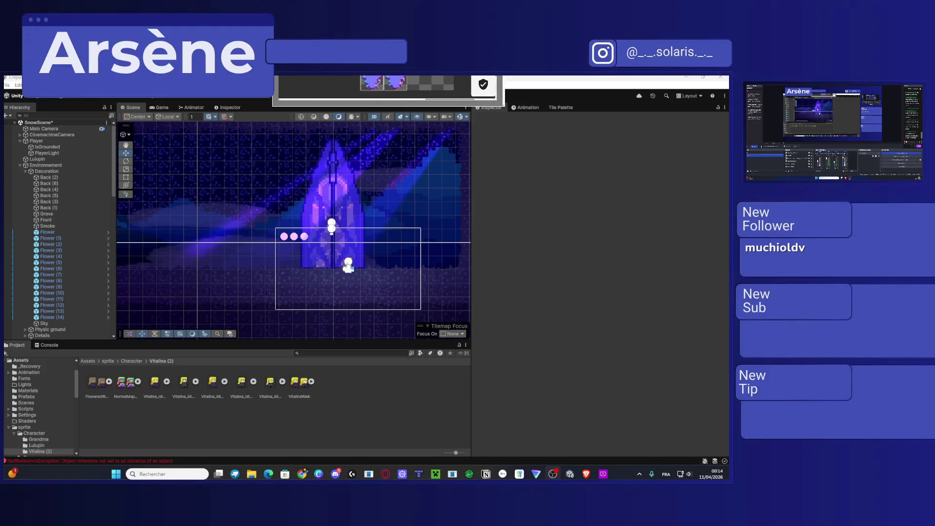
pyautogui.hotkey('alt', 'Tab')
pyautogui.click(258, 476)
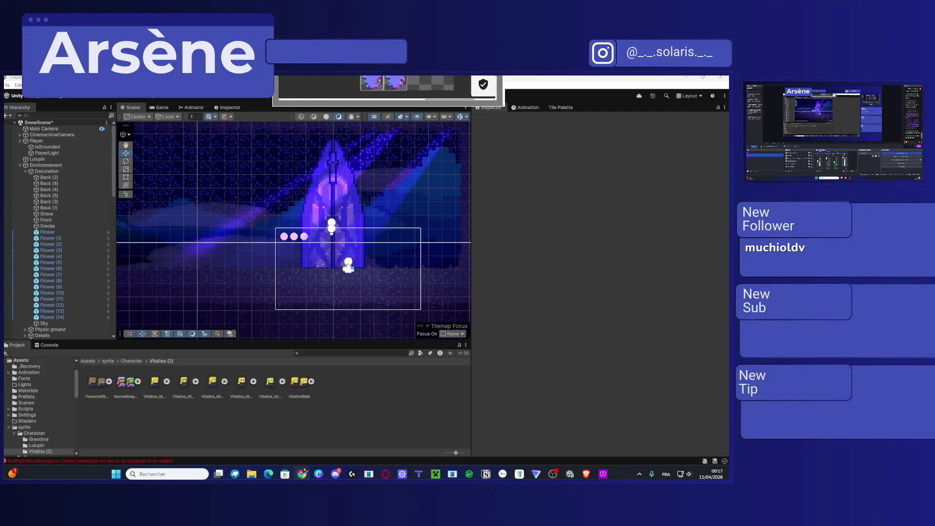
# Step: Select part of the SharePoint access request heading, then return to the Unity editor
pyautogui.hotkey('alt', 'Tab')
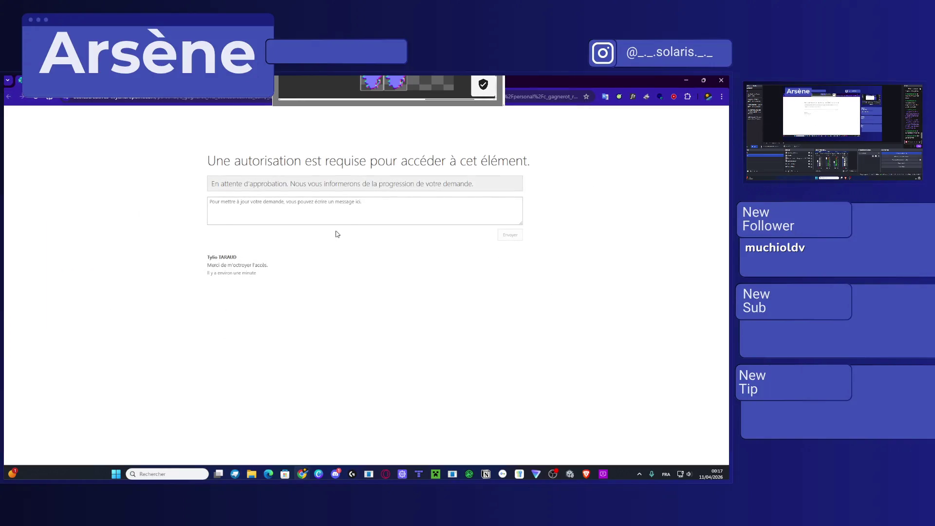
pyautogui.moveTo(251, 162); pyautogui.dragTo(478, 161)
pyautogui.hotkey('alt', 'Tab')
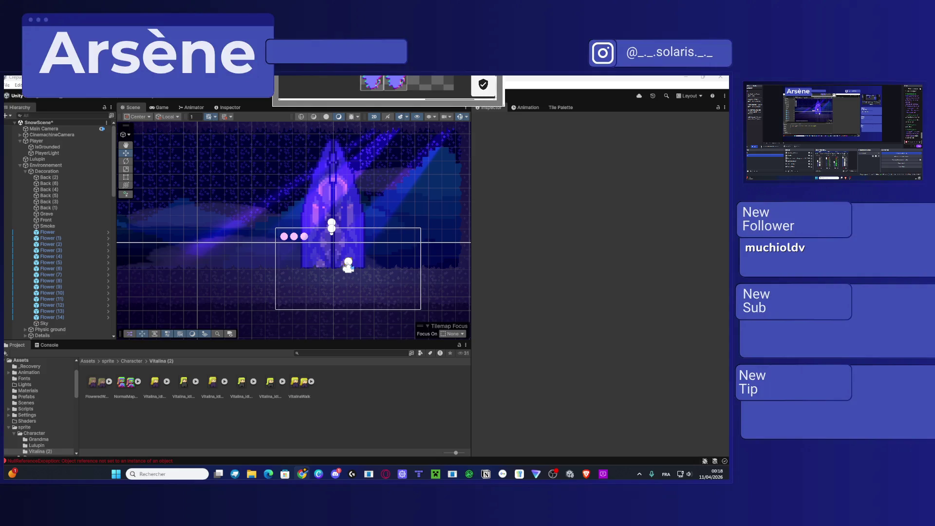
# Step: Scroll the GitHub INSTALL.md page to the Get the source code section, then close the browser
pyautogui.hotkey('alt', 'Tab')
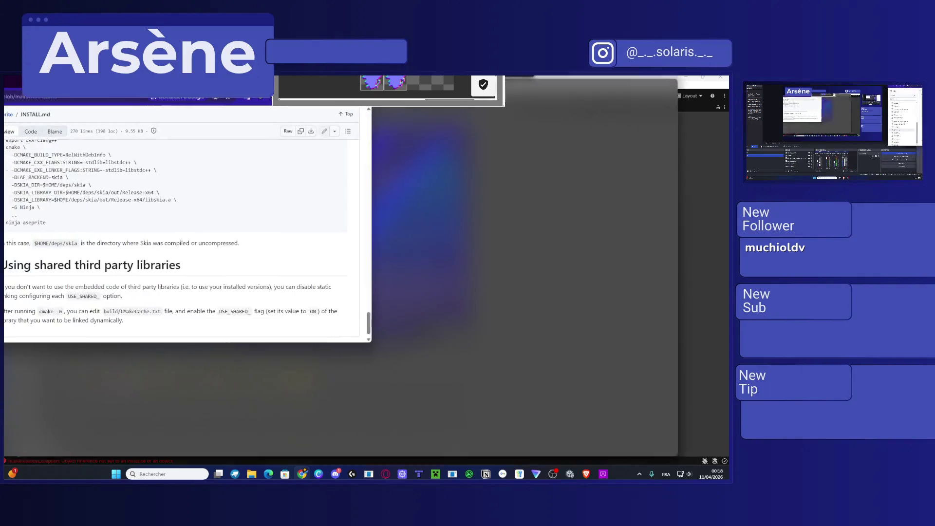
pyautogui.scroll(10, 401, 302)
pyautogui.scroll(20, 401, 302)
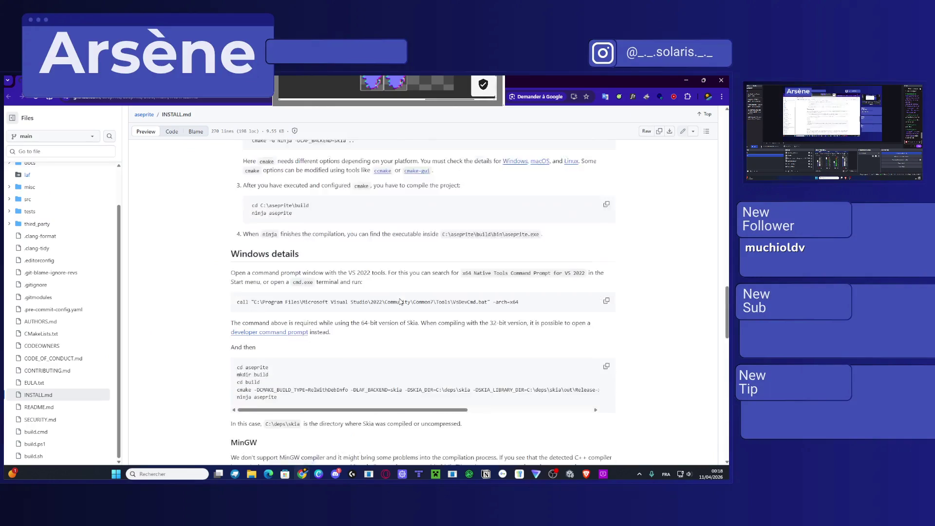
pyautogui.scroll(10, 400, 302)
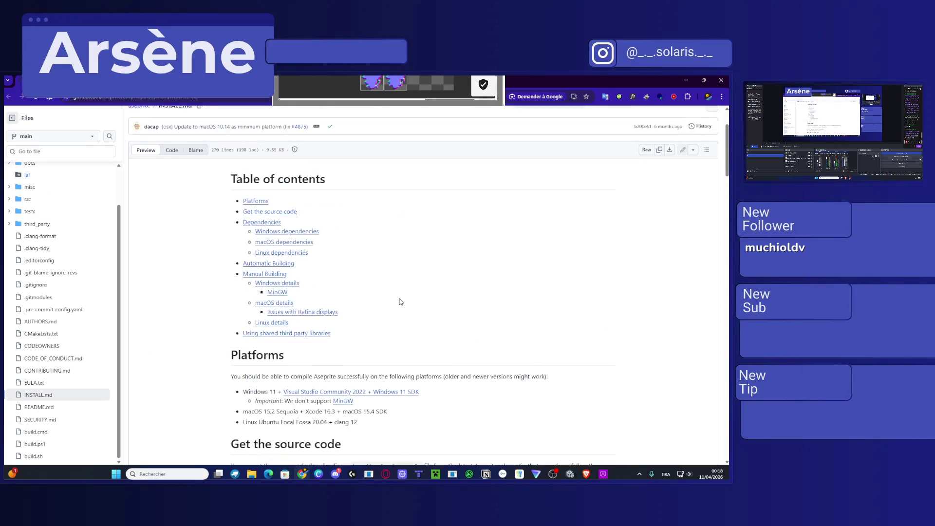
pyautogui.scroll(-6, 400, 302)
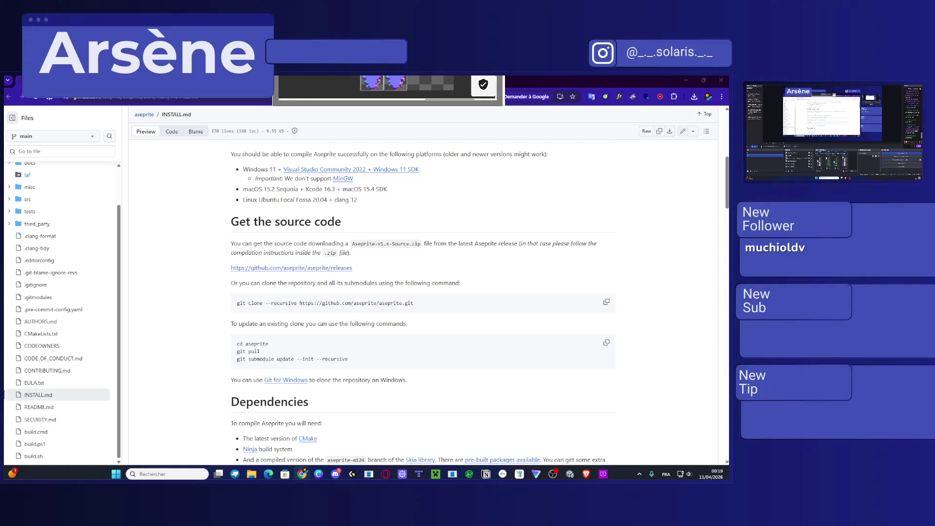
pyautogui.click(721, 80)
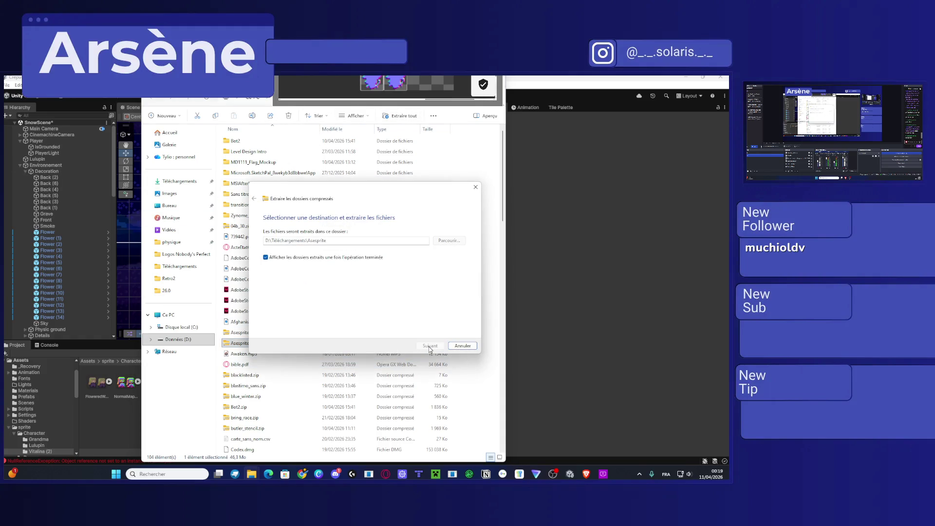
# Step: Extract Asesprite.zip into a new Asesprite folder under D:\Téléchargements
pyautogui.press('Return')
pyautogui.press('super+Left')
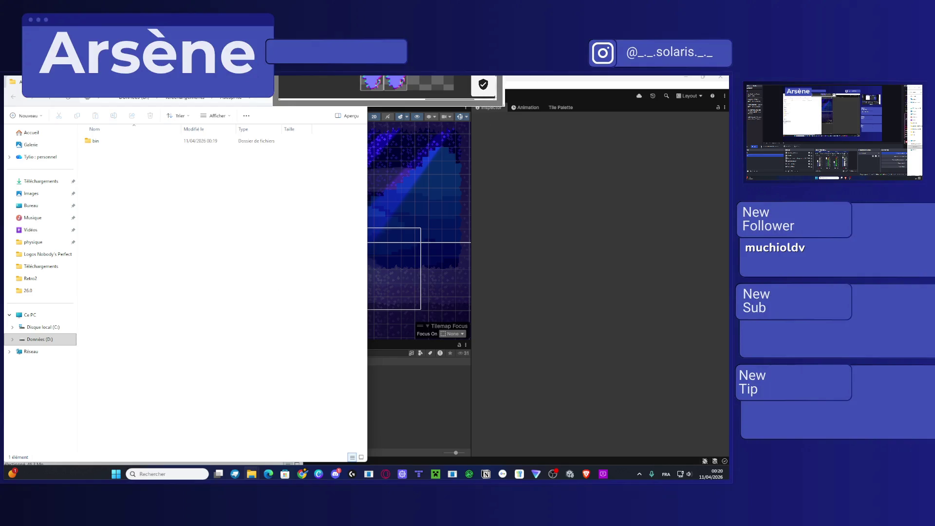
pyautogui.moveTo(131, 82); pyautogui.dragTo(131, 248)
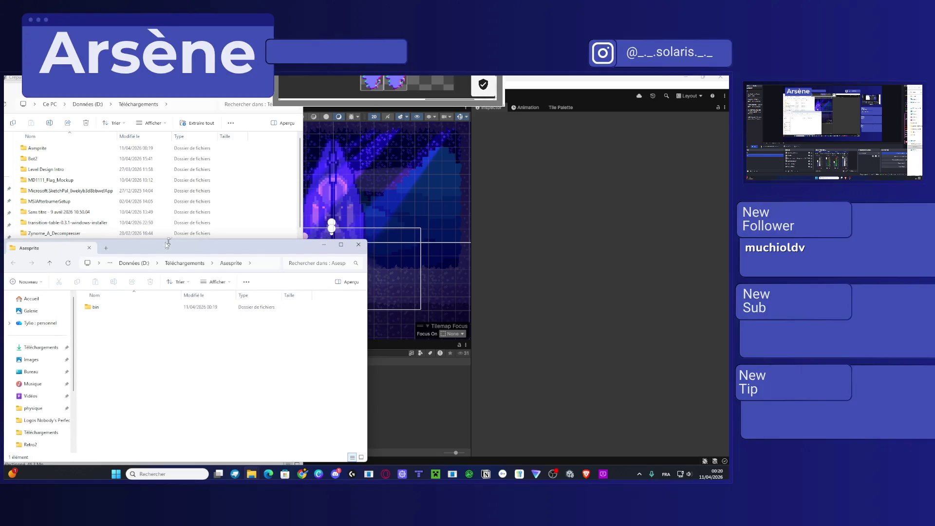
# Step: Close the extra Téléchargements window, enter the Aseprite bin folder and run aseprite.exe
pyautogui.hotkey('alt', 'F4')
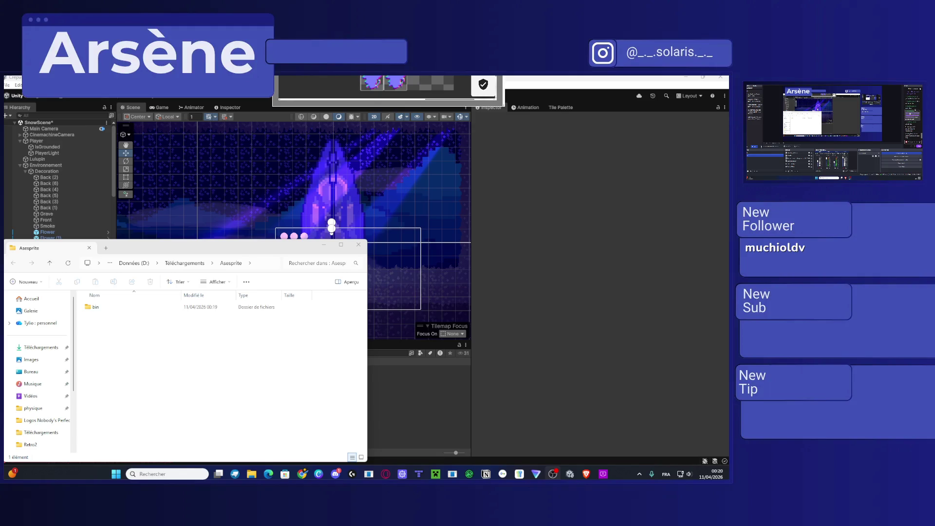
pyautogui.click(116, 308)
pyautogui.doubleClick(116, 307)
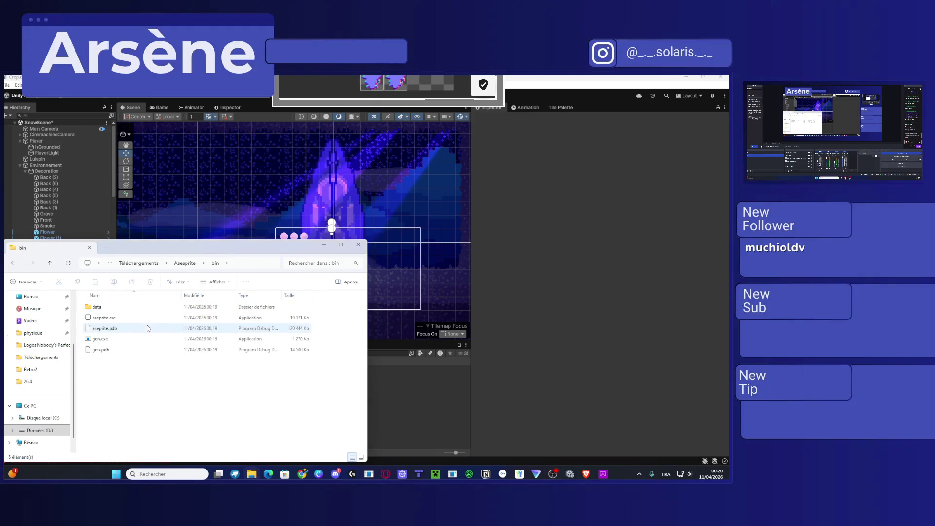
pyautogui.doubleClick(137, 320)
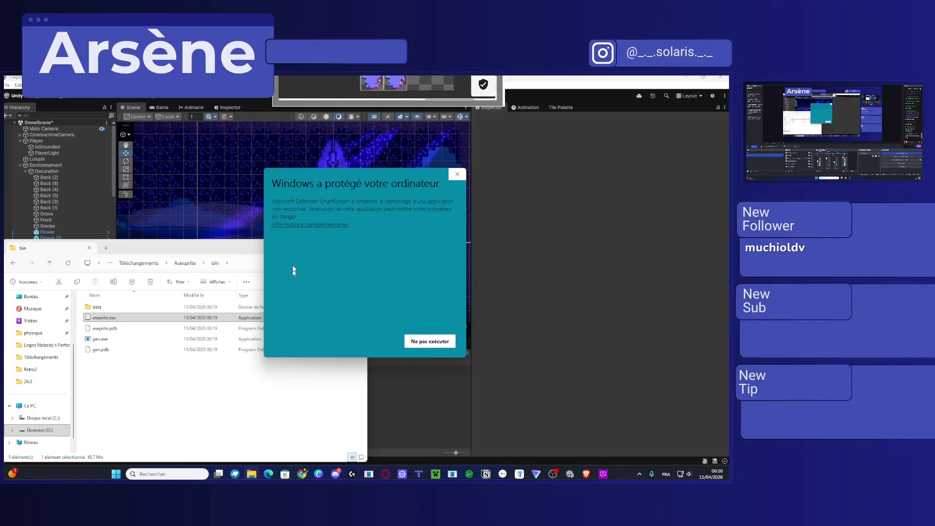
# Step: Choose Exécuter quand même on the SmartScreen warning so Aseprite starts
pyautogui.click(365, 342)
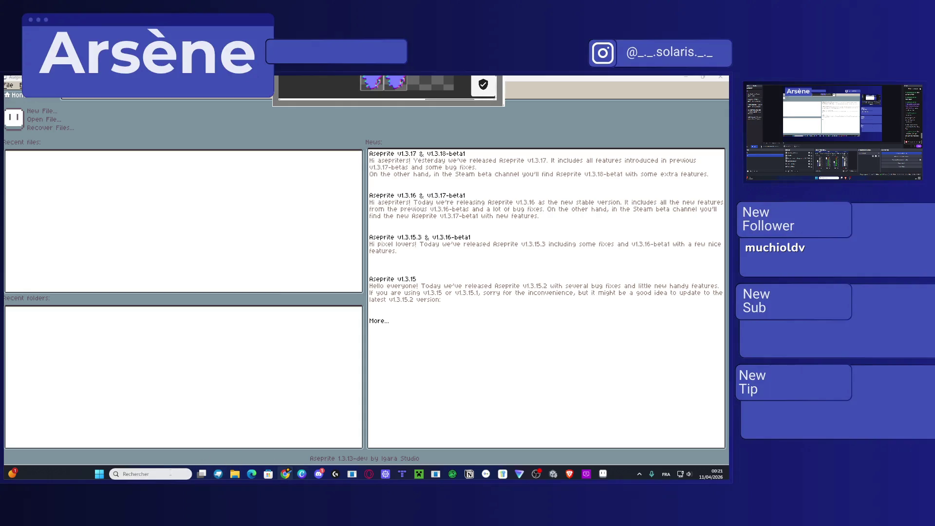
# Step: Find Steam through the taskbar search and launch it
pyautogui.click(161, 471)
pyautogui.write('ste')
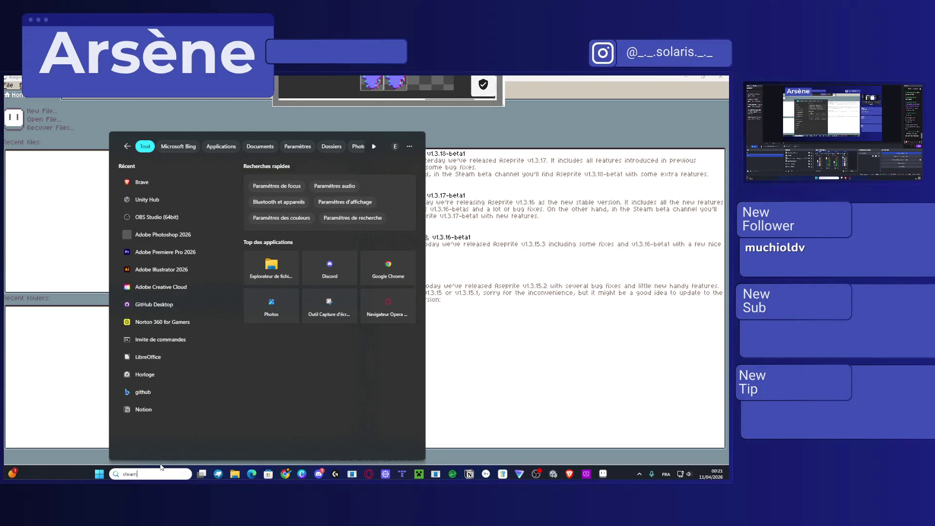
pyautogui.write('am')
pyautogui.press('Return')
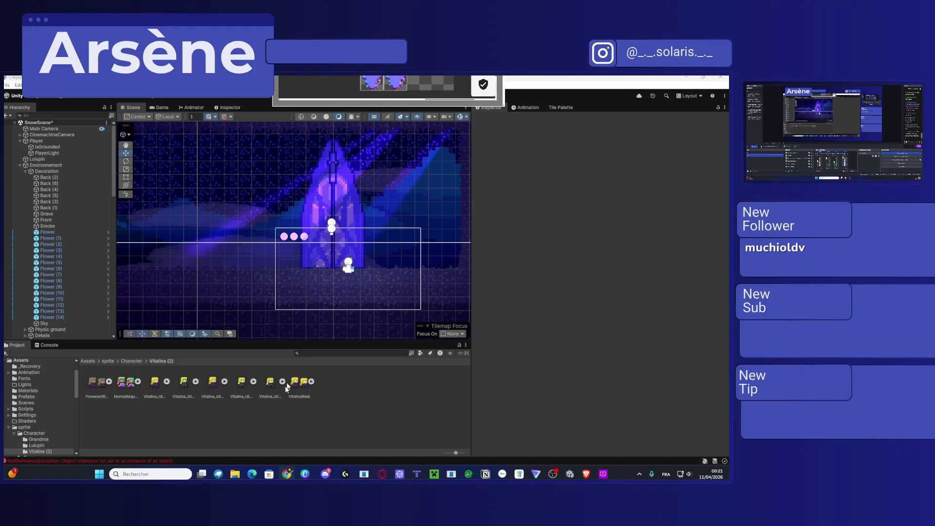
# Step: Delete NormalMapWalkingVitalina.png from the VitalinaWalk sprites and confirm the deletion
pyautogui.click(311, 382)
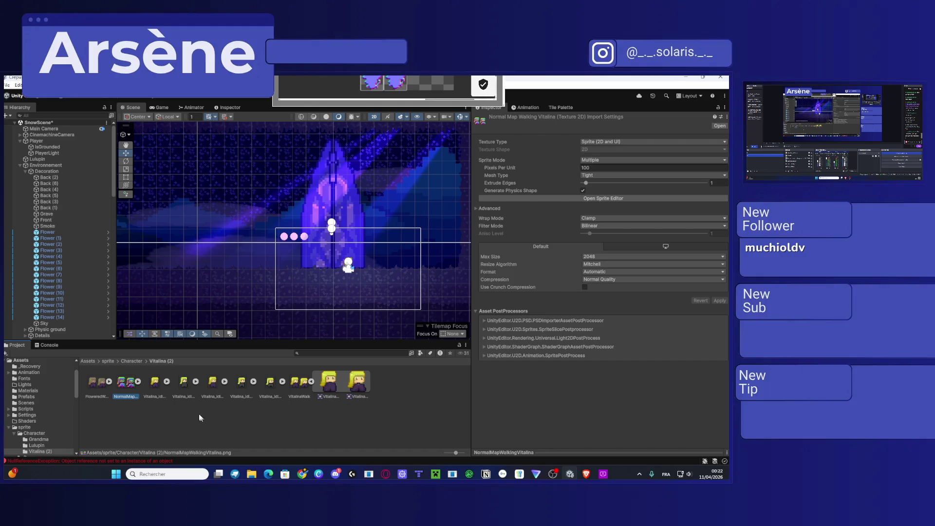
pyautogui.press('Delete')
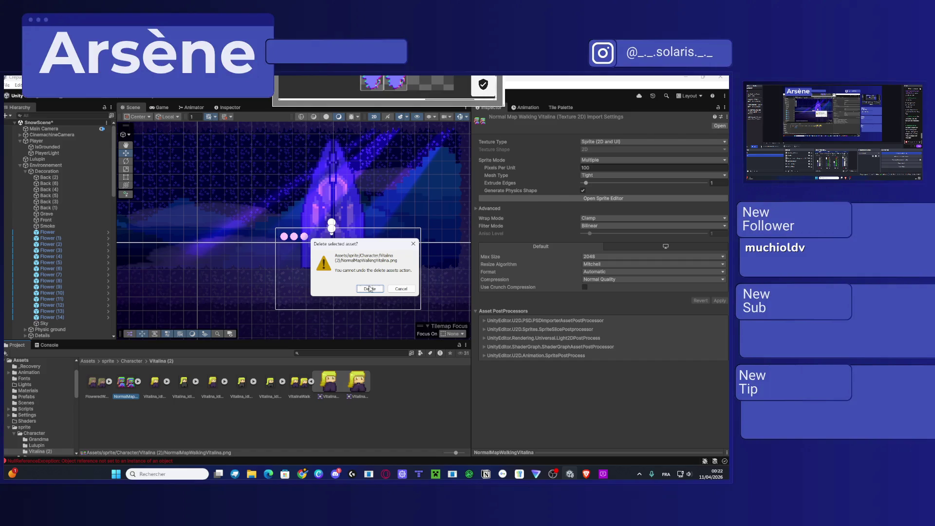
pyautogui.click(370, 288)
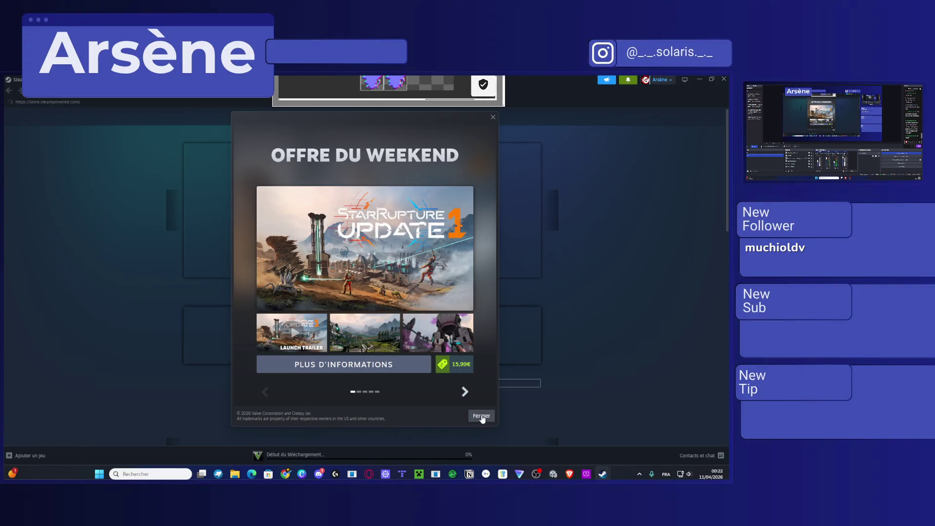
# Step: Close the weekend offer, go to the Library, and choose Add a Non-Steam Game
pyautogui.click(481, 416)
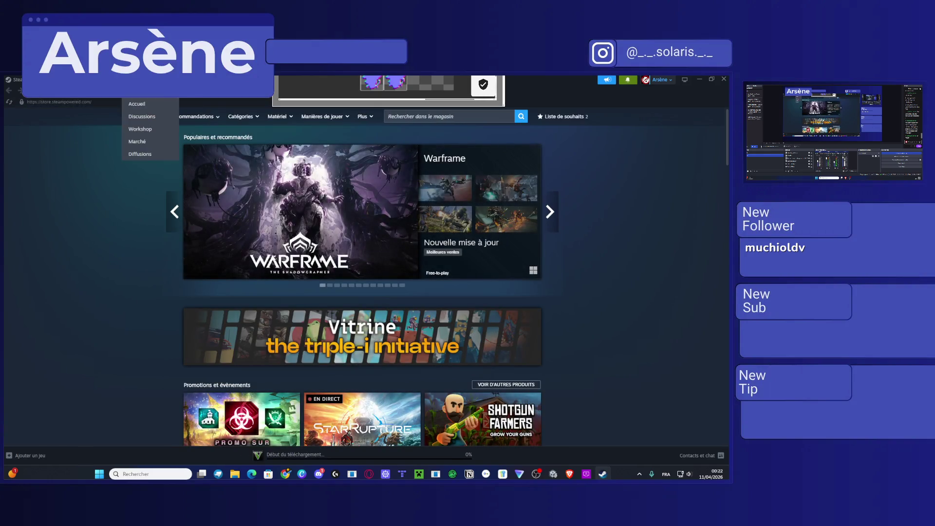
pyautogui.click(81, 90)
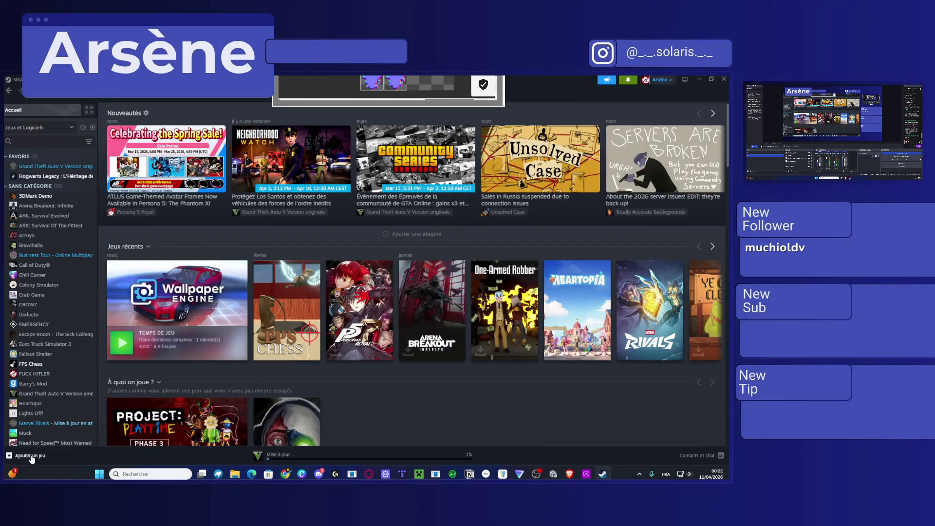
pyautogui.click(30, 456)
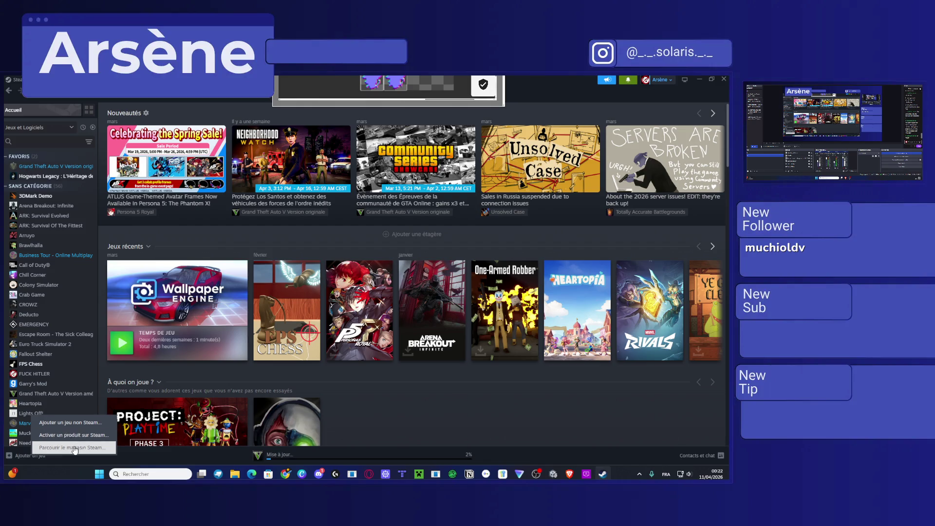
pyautogui.click(72, 422)
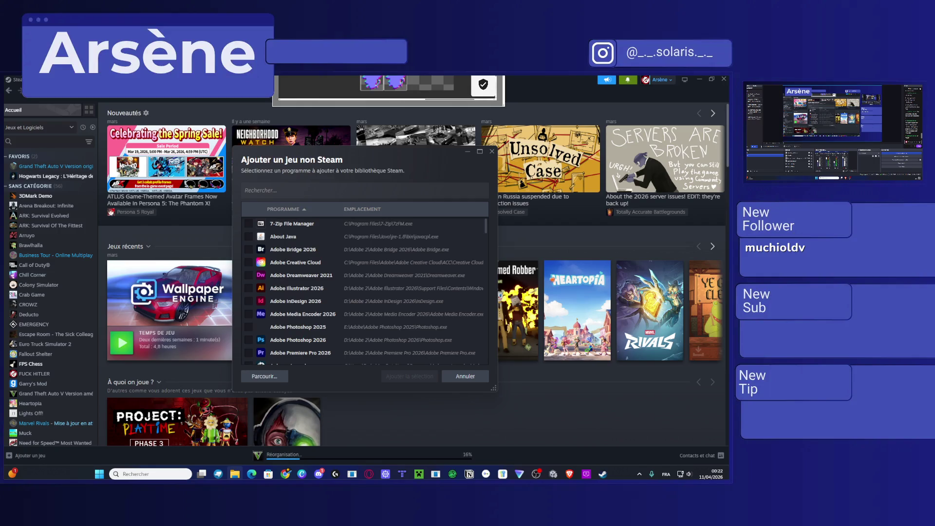
# Step: Browse to aseprite.exe on the D: drive and add it to the library as a non-Steam game
pyautogui.scroll(-5, 305, 269)
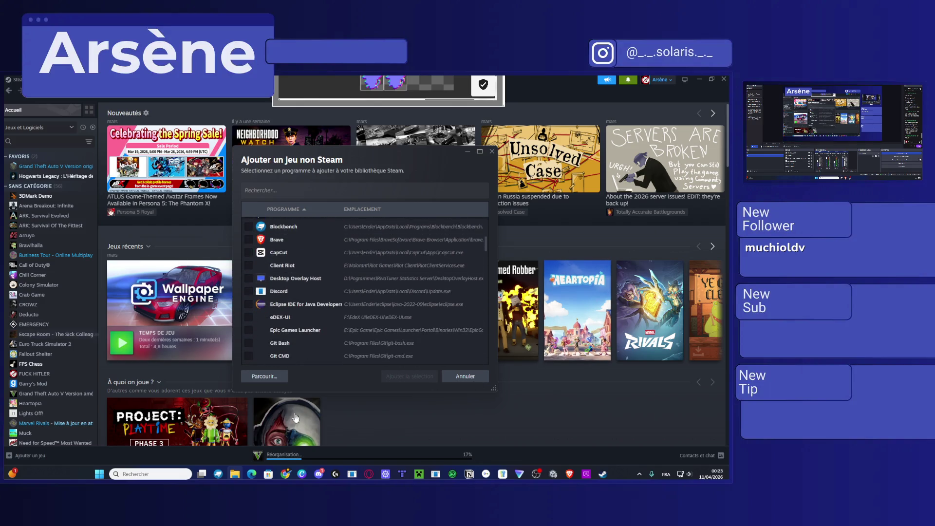
pyautogui.click(258, 377)
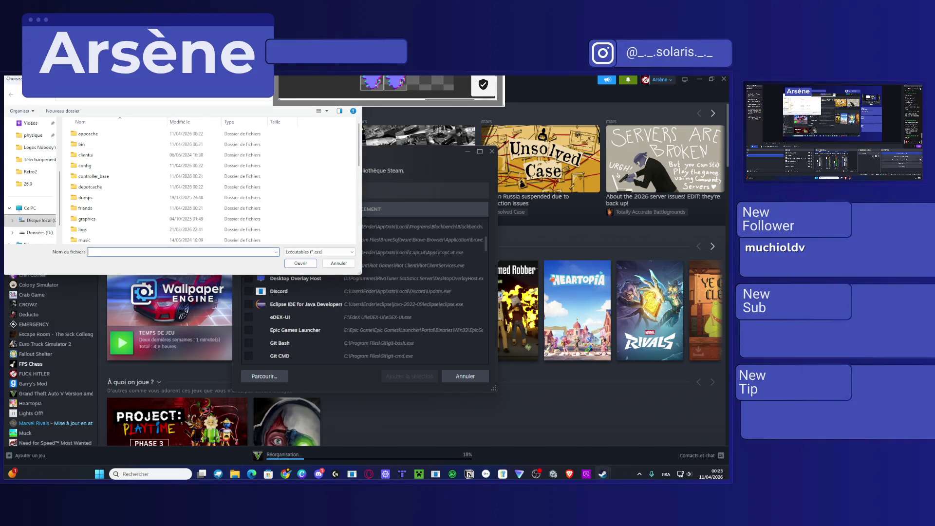
pyautogui.click(231, 103)
pyautogui.press('Return')
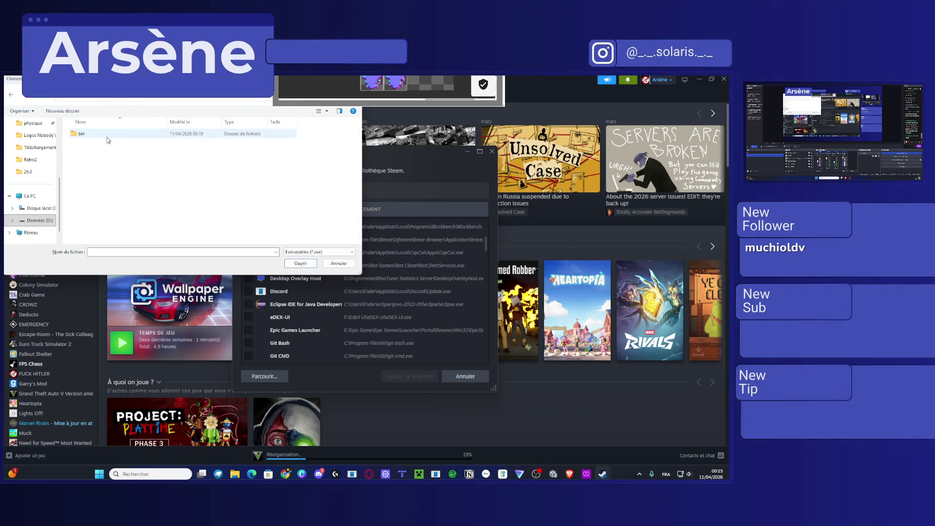
pyautogui.click(131, 146)
pyautogui.click(302, 264)
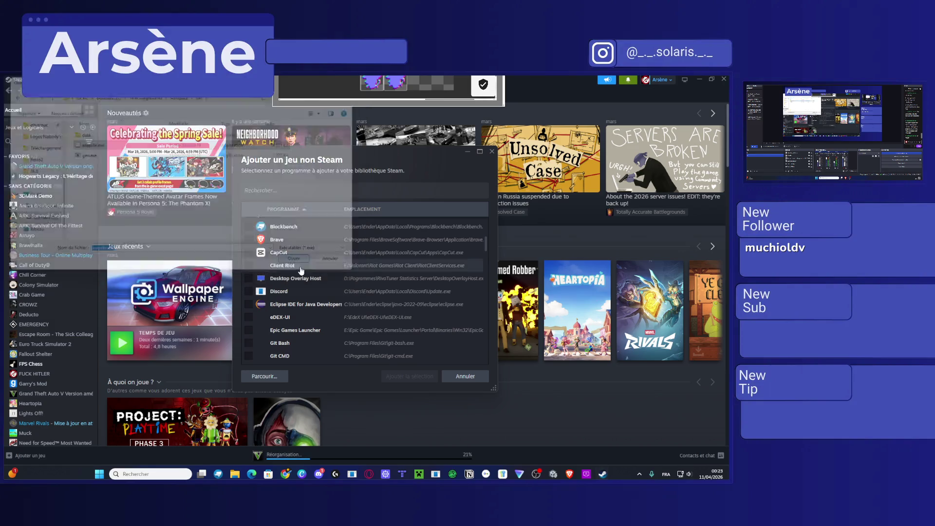
pyautogui.click(396, 376)
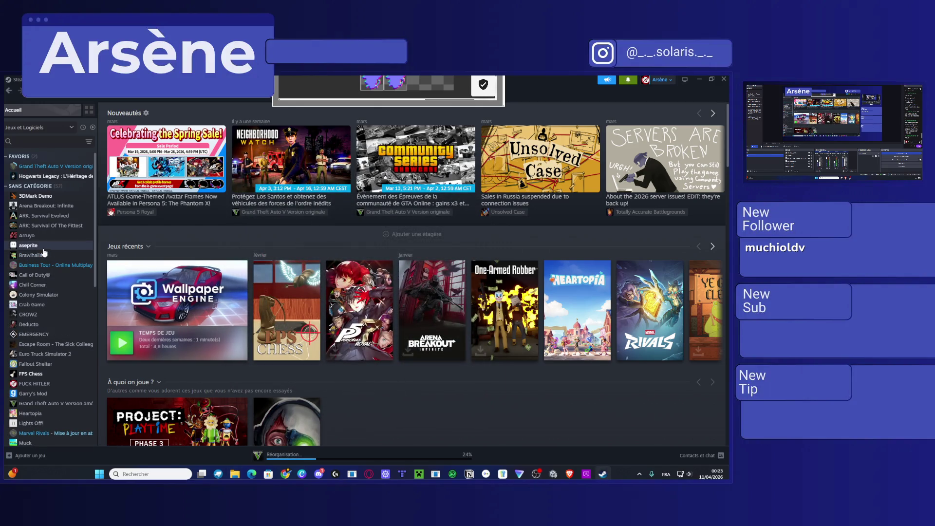
# Step: View aseprite's library page and its gear menu, then go to the Store
pyautogui.click(58, 249)
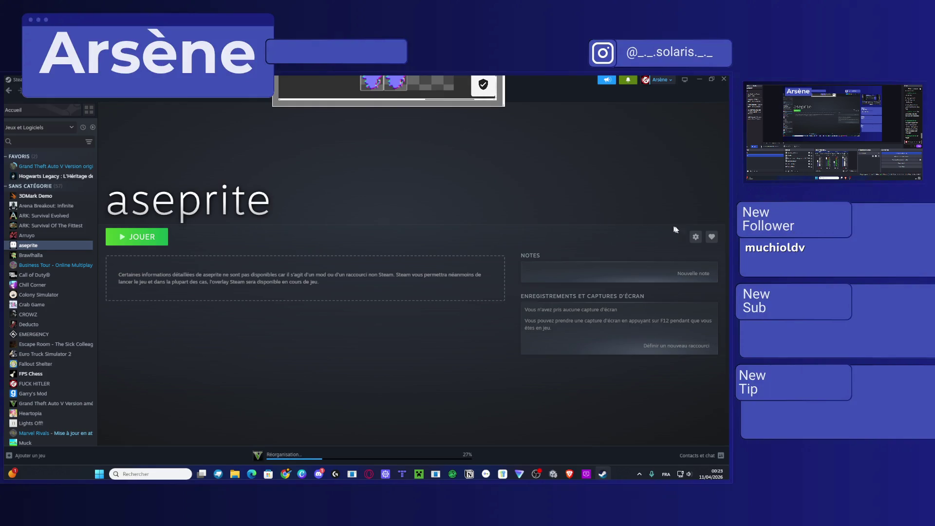
pyautogui.click(696, 237)
pyautogui.moveTo(681, 264)
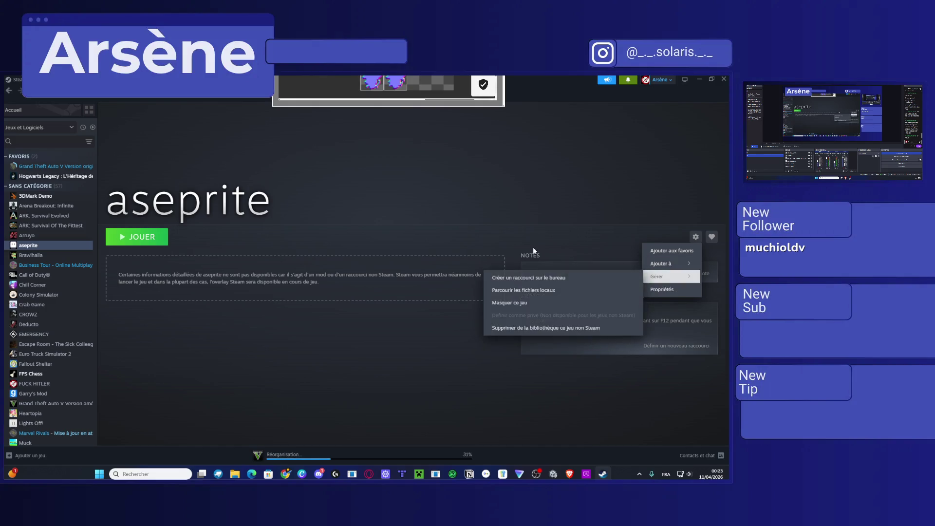
pyautogui.press('Escape')
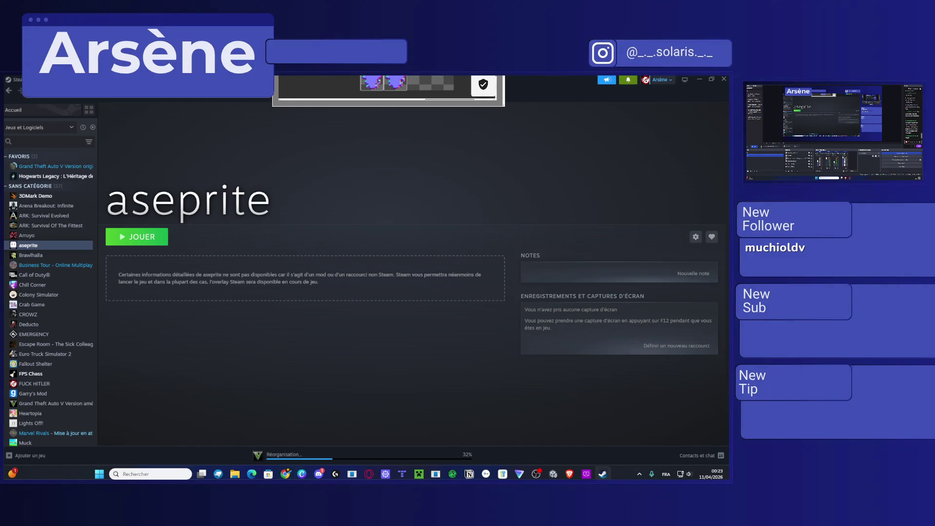
pyautogui.hotkey('alt', 'Tab')
pyautogui.click(54, 119)
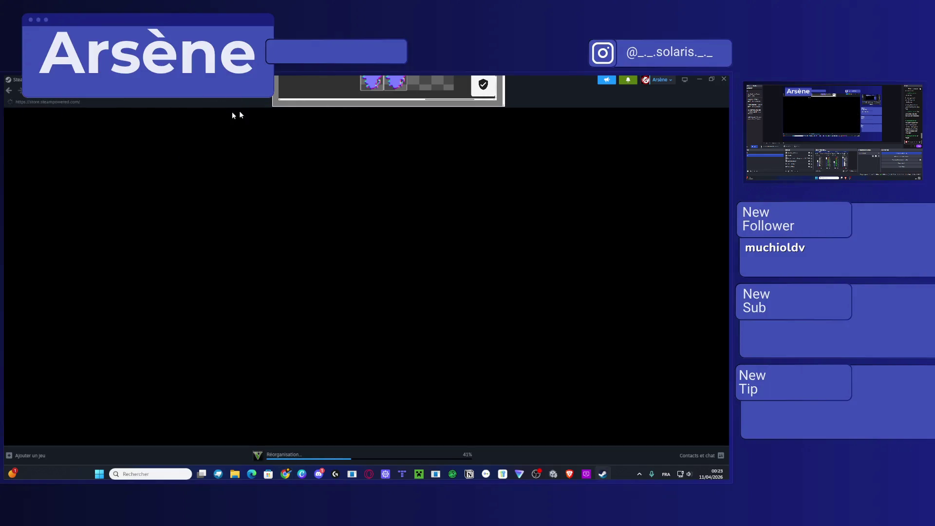
# Step: Search the store for 'steam link', open the result, and browse games supporting Remote Play
pyautogui.click(486, 116)
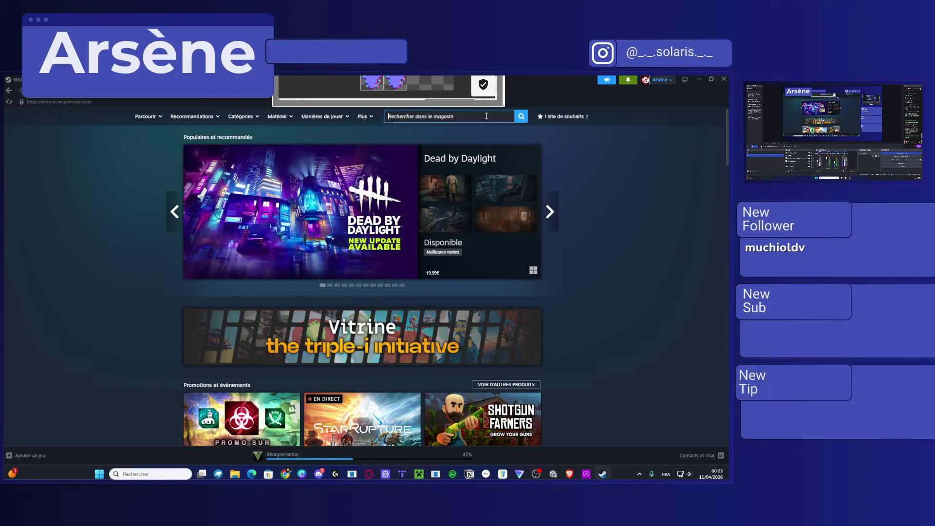
pyautogui.write('steam')
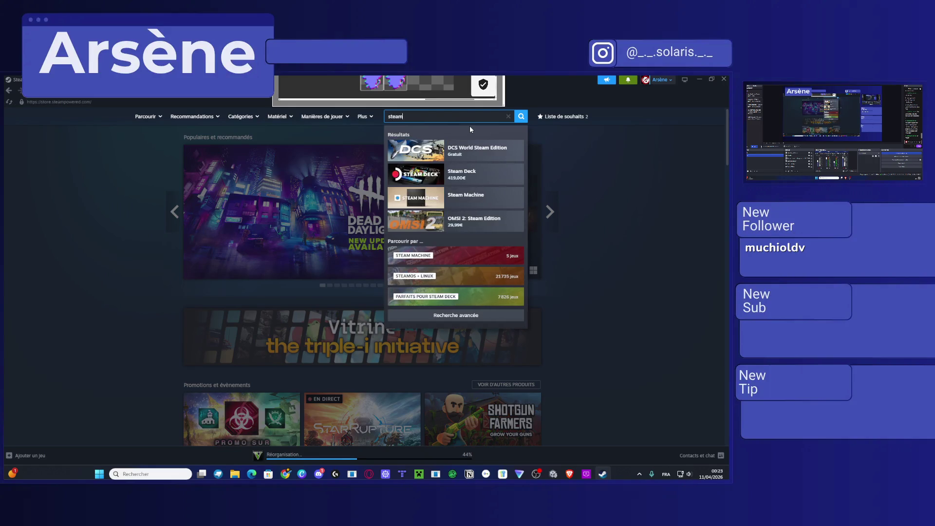
pyautogui.write(' link')
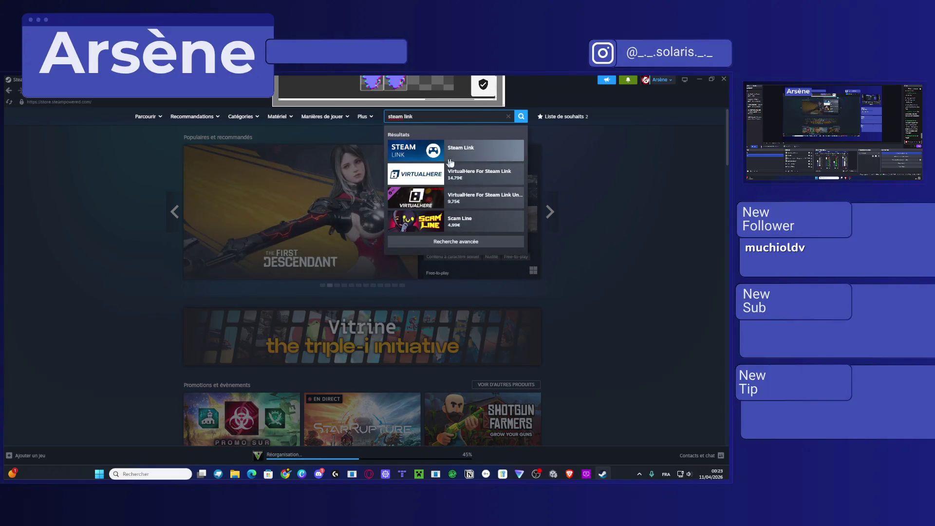
pyautogui.click(474, 156)
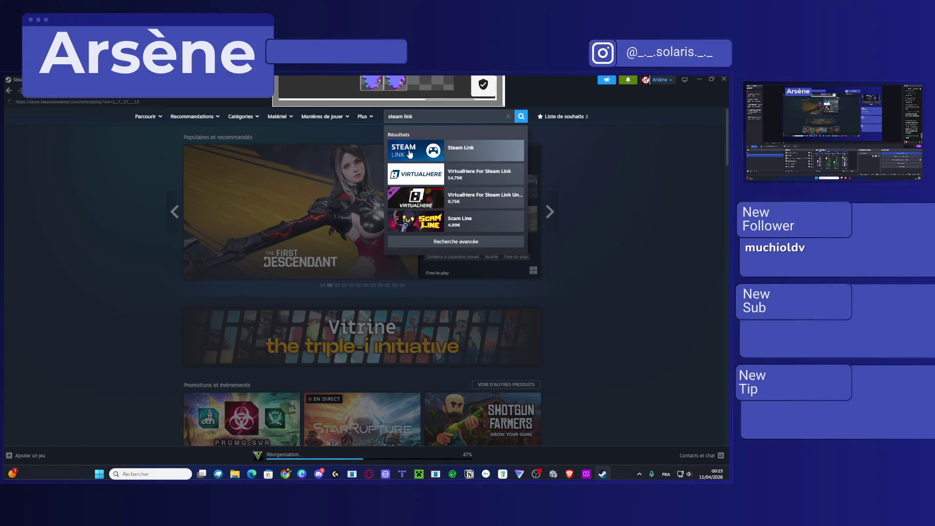
pyautogui.scroll(-3, 414, 210)
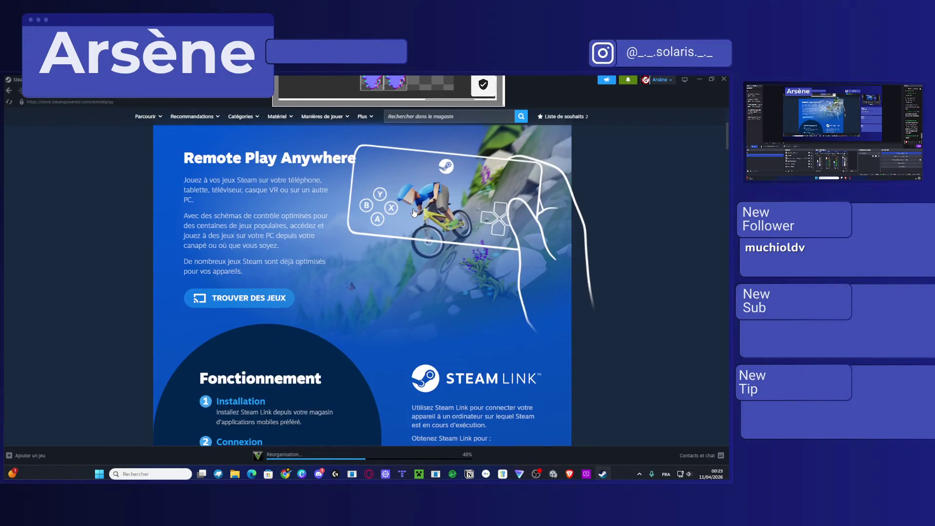
pyautogui.scroll(-4, 329, 246)
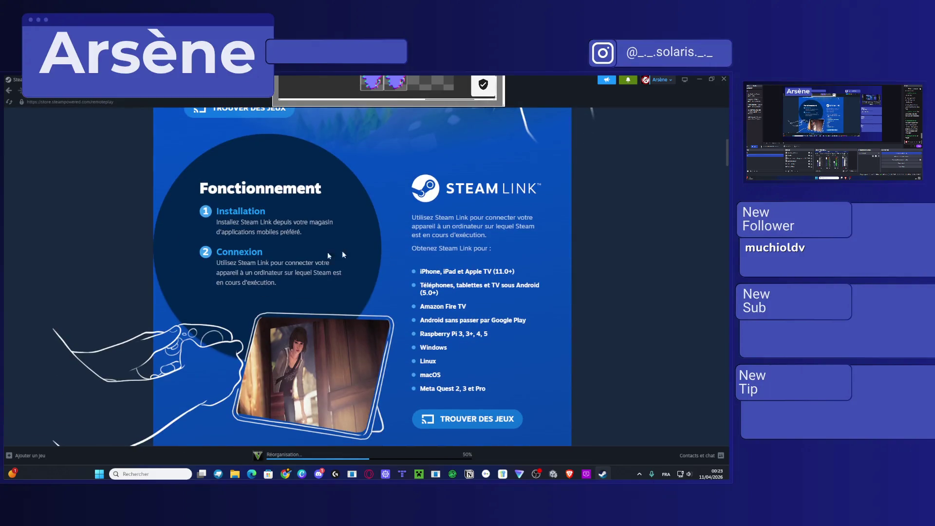
pyautogui.scroll(-2, 342, 251)
pyautogui.scroll(-7, 506, 308)
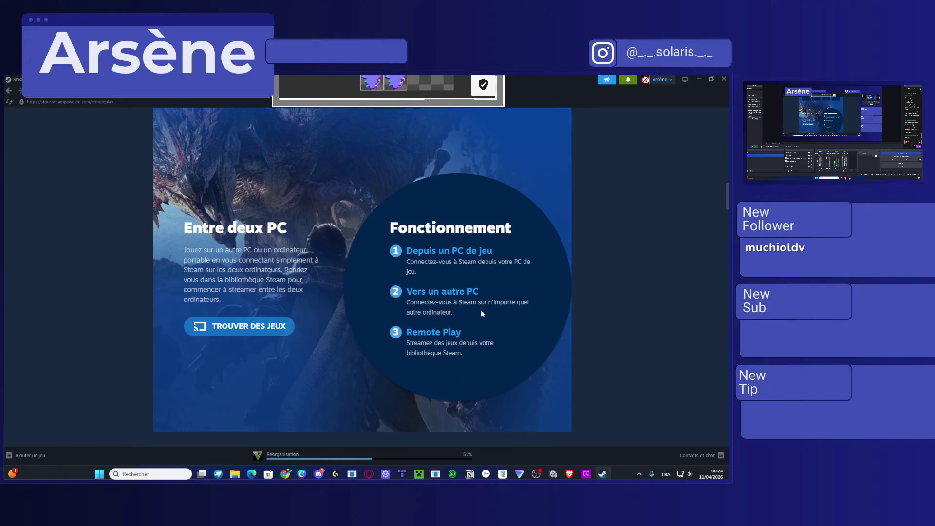
pyautogui.scroll(-3, 356, 309)
pyautogui.click(245, 175)
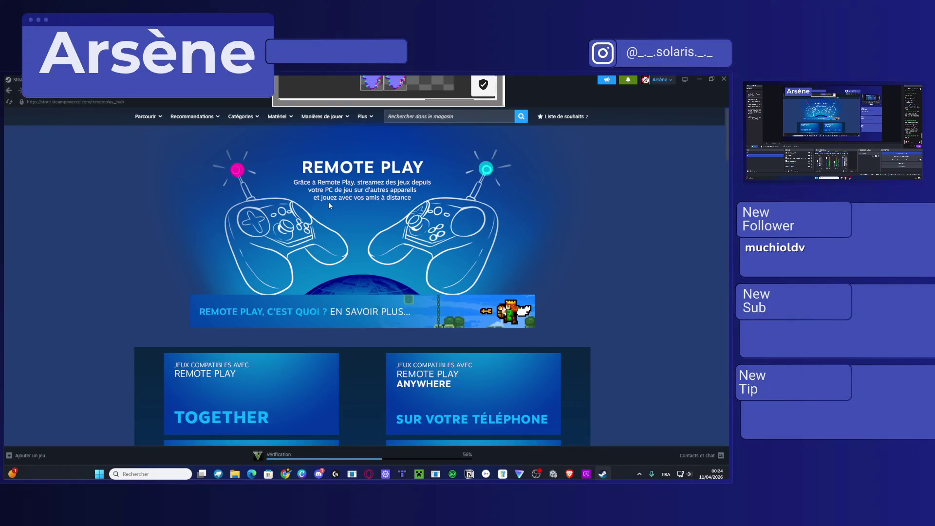
# Step: Scroll through the Remote Play pages, going back to the main Remote Play page to read it
pyautogui.scroll(-4, 333, 214)
pyautogui.scroll(-3, 219, 273)
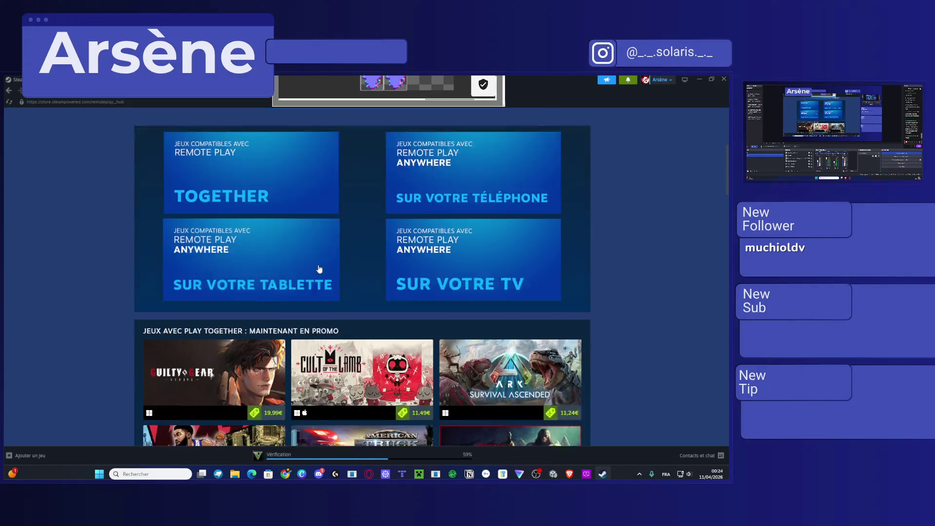
pyautogui.click(8, 90)
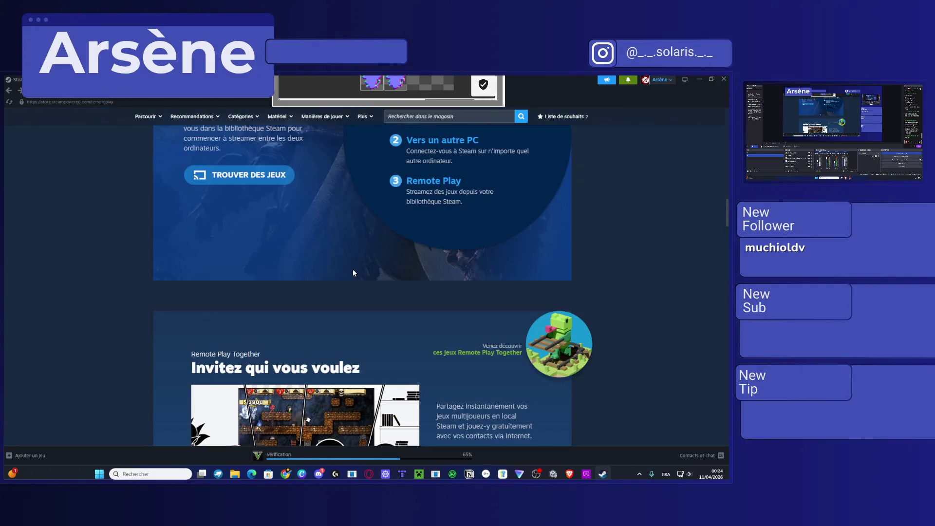
pyautogui.scroll(12, 353, 269)
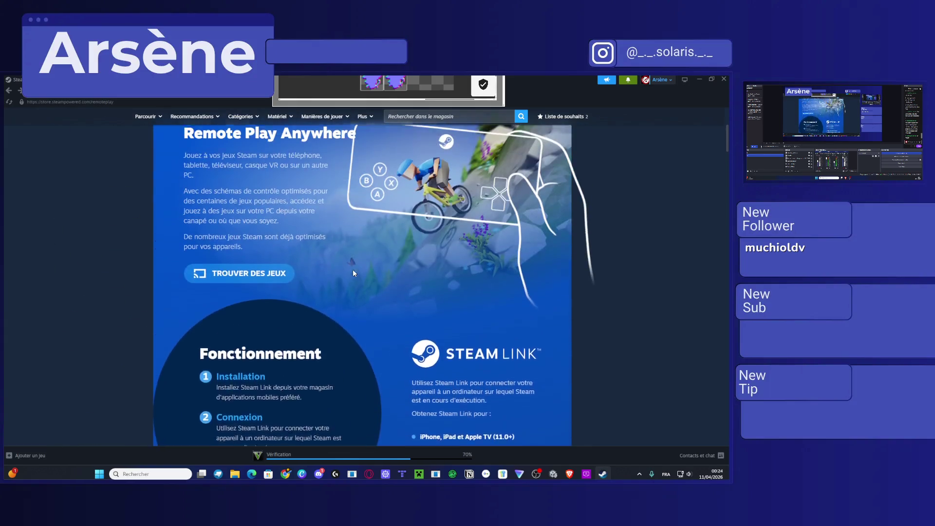
pyautogui.scroll(-2, 353, 271)
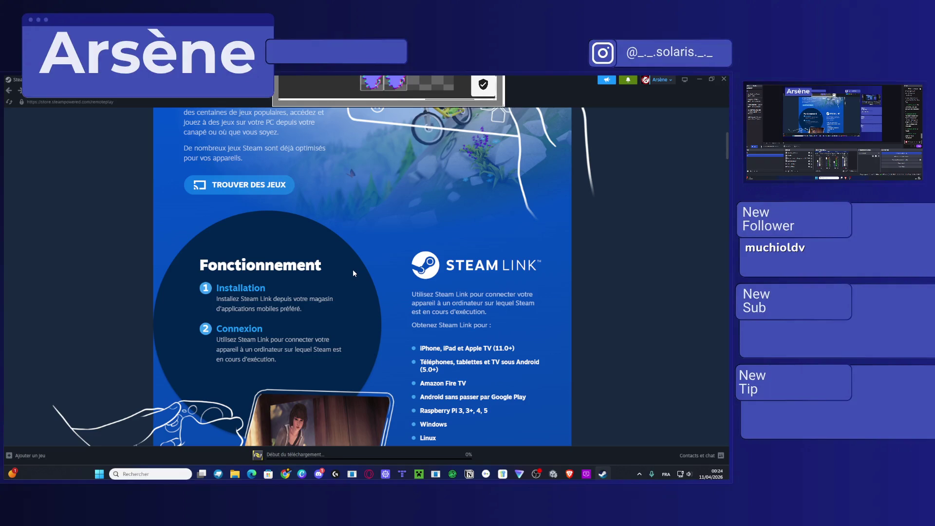
pyautogui.scroll(5, 357, 273)
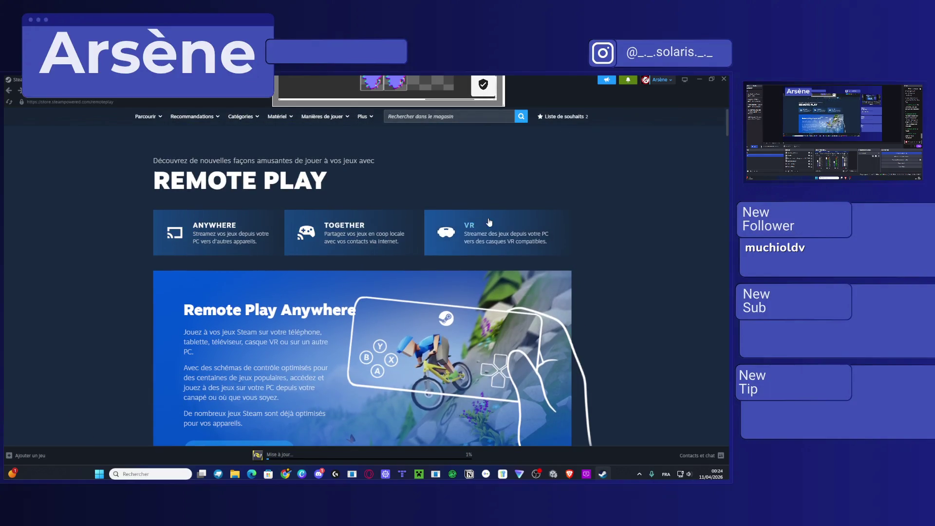
pyautogui.scroll(-10, 476, 235)
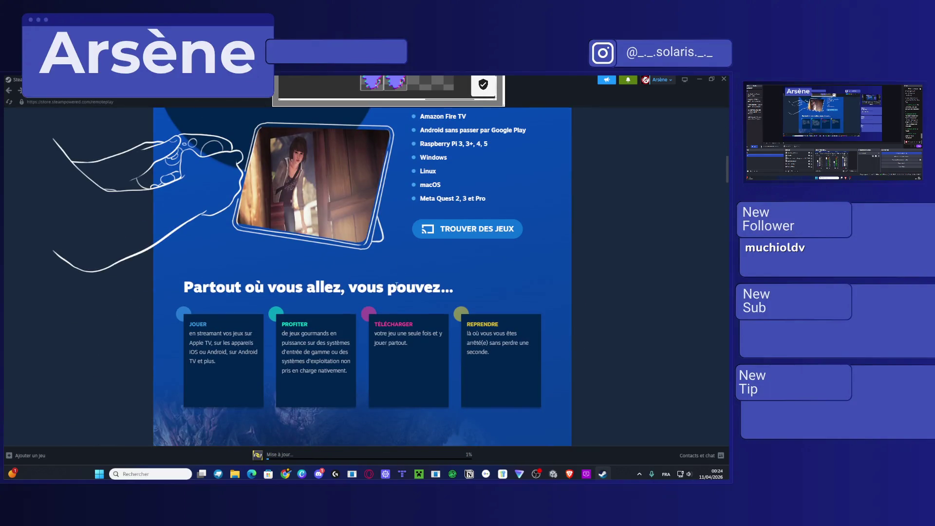
pyautogui.scroll(-5, 397, 286)
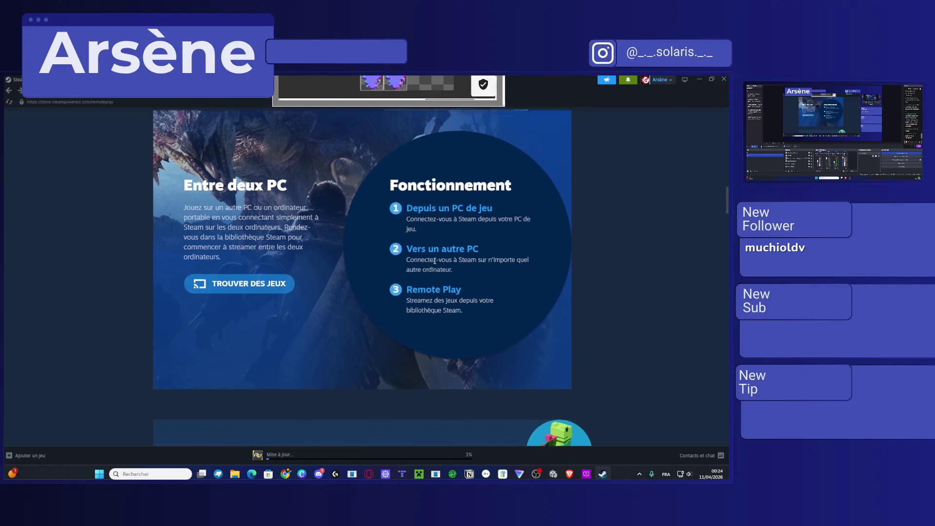
pyautogui.scroll(-5, 434, 263)
pyautogui.scroll(-5, 434, 263)
pyautogui.scroll(7, 434, 262)
pyautogui.scroll(5, 434, 262)
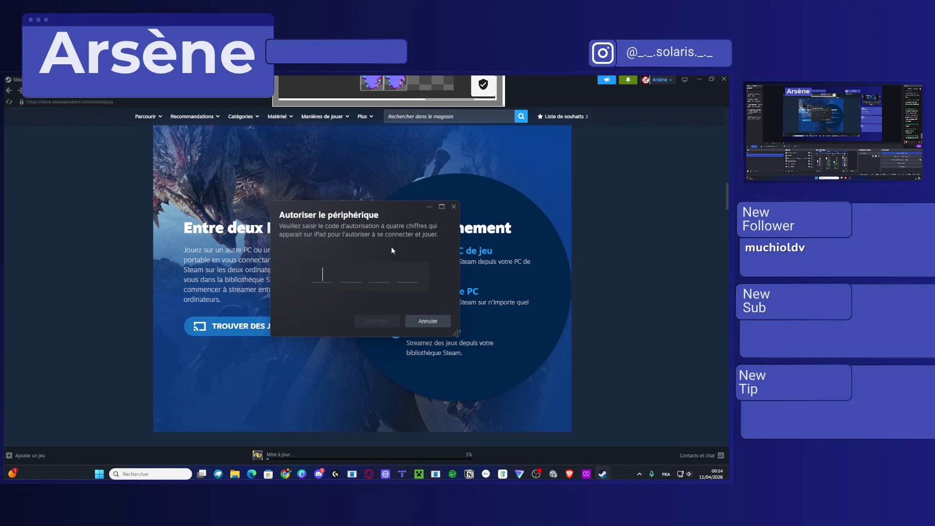
# Step: Enter the four-digit device authorization code, confirm it, and go to the library
pyautogui.write('4')
pyautogui.write('378')
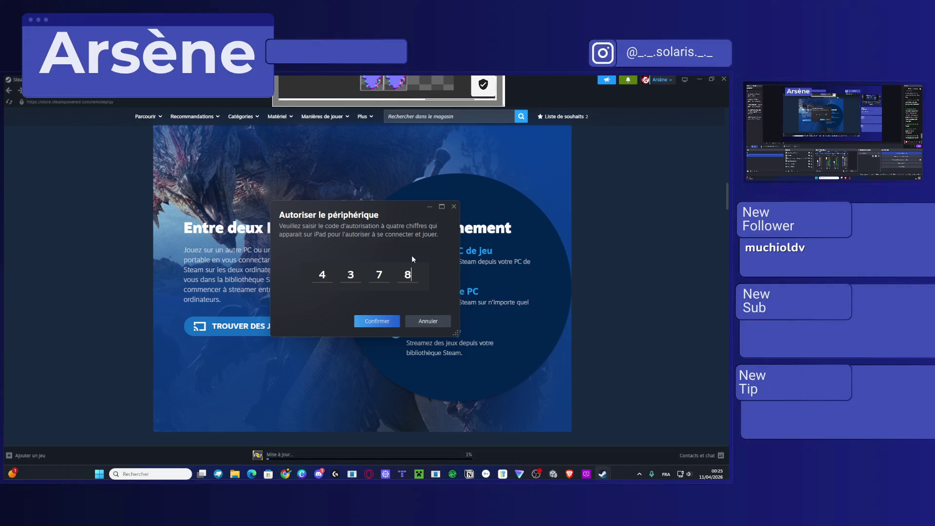
pyautogui.click(376, 322)
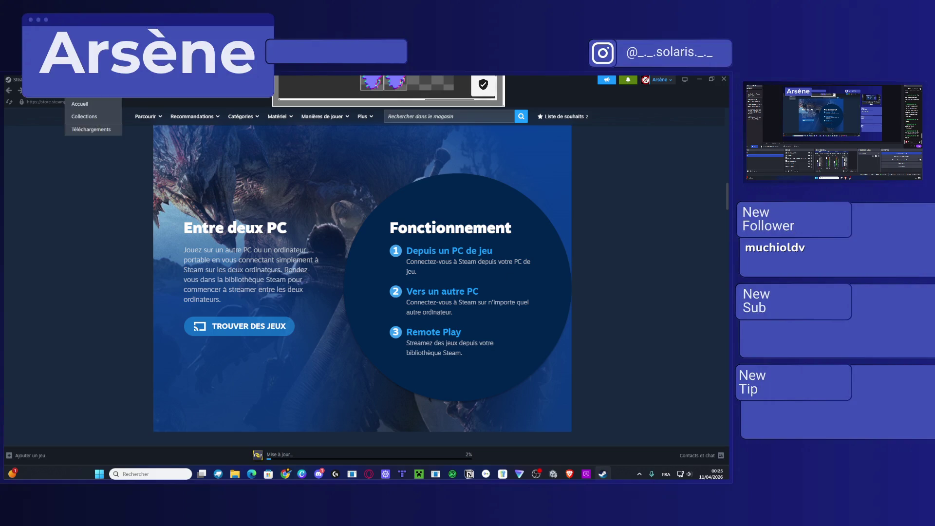
pyautogui.click(87, 91)
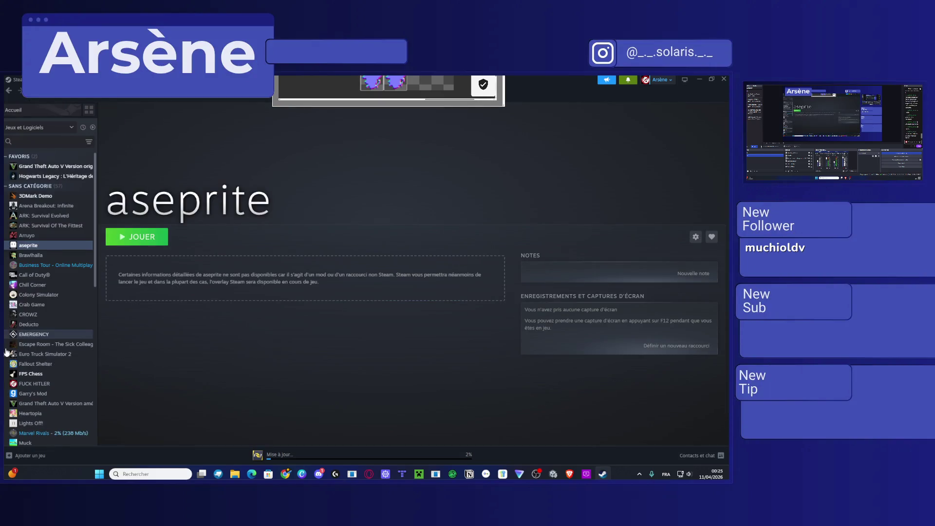
# Step: Launch aseprite with JOUER from its library page
pyautogui.click(153, 240)
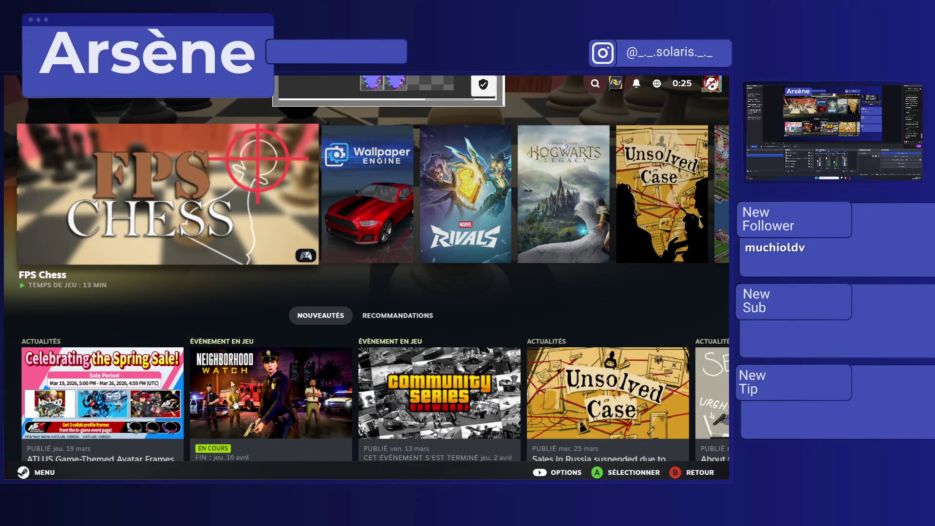
# Step: Browse the Big Picture home screen and its row of news cards
pyautogui.scroll(-5, 456, 321)
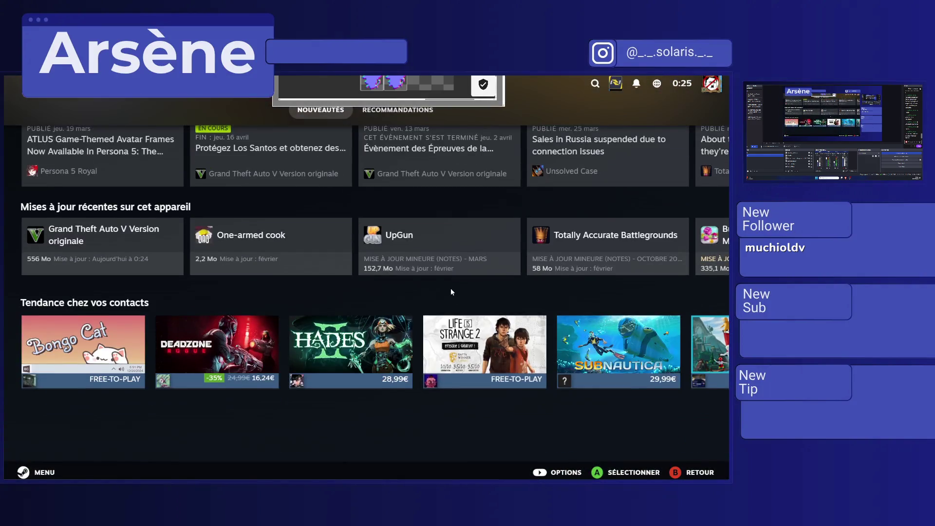
pyautogui.scroll(2, 451, 288)
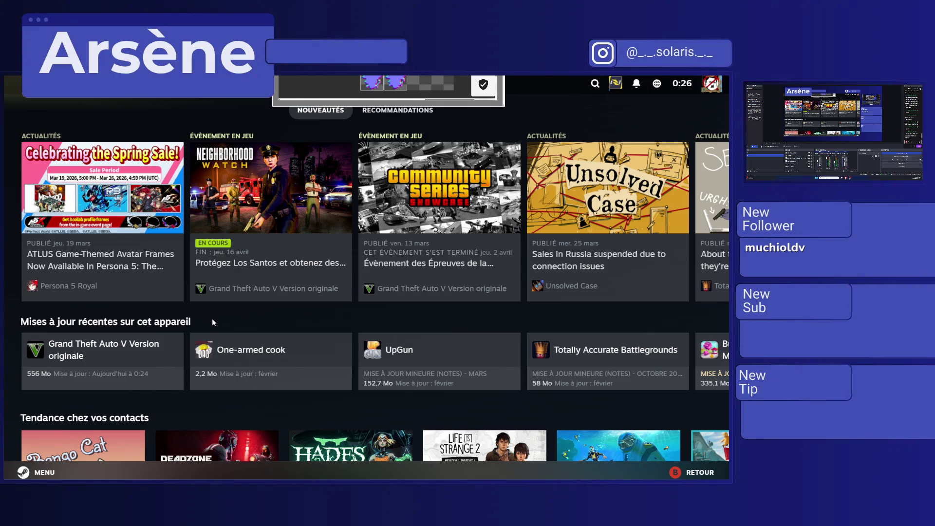
pyautogui.press('Right')
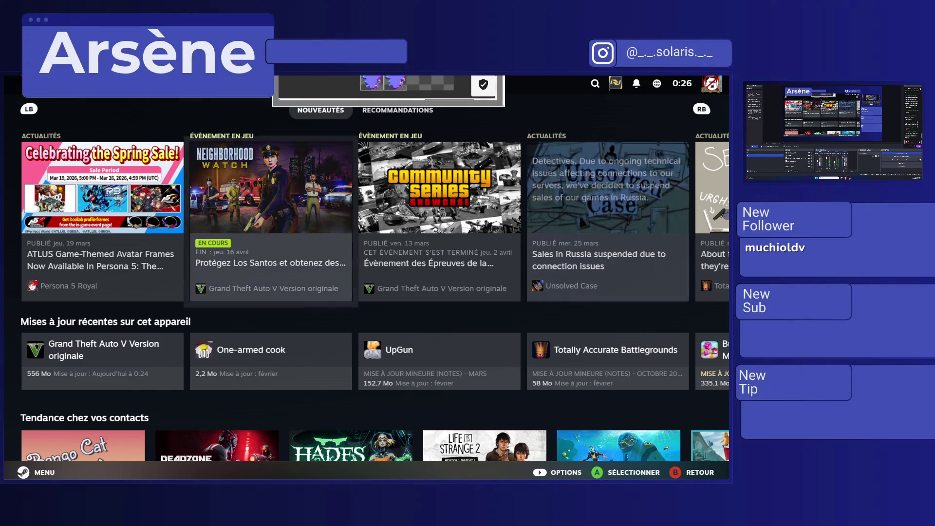
pyautogui.press('Right')
pyautogui.press('Right')
pyautogui.press('Right')
pyautogui.press('Right')
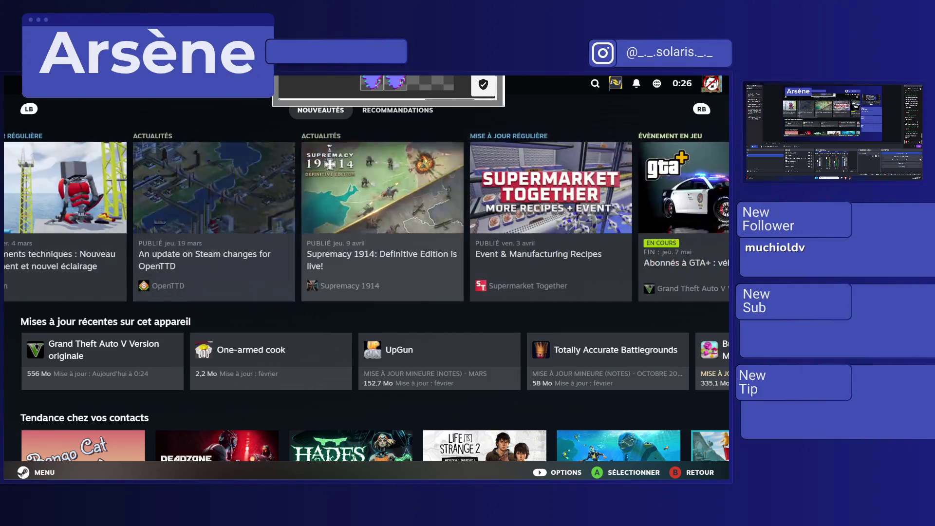
pyautogui.press('Right')
pyautogui.press('Right')
pyautogui.press('Right')
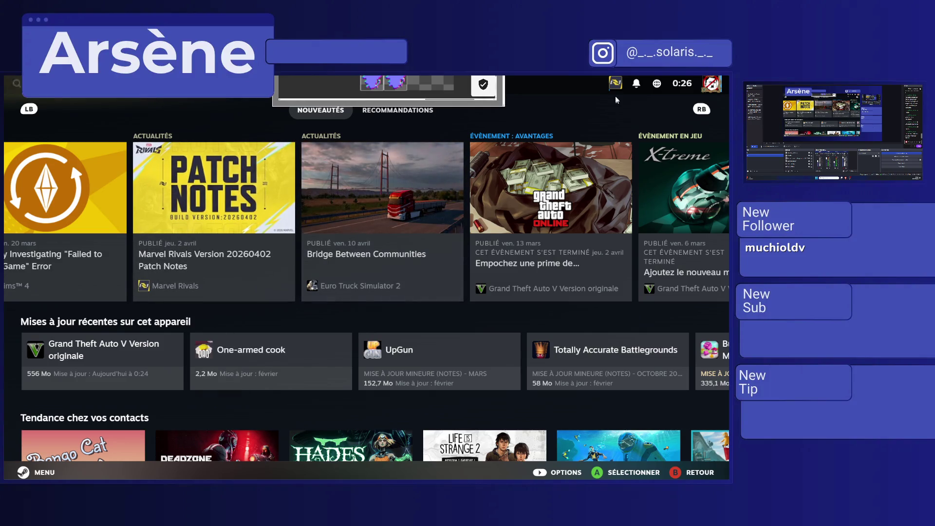
pyautogui.press('Up')
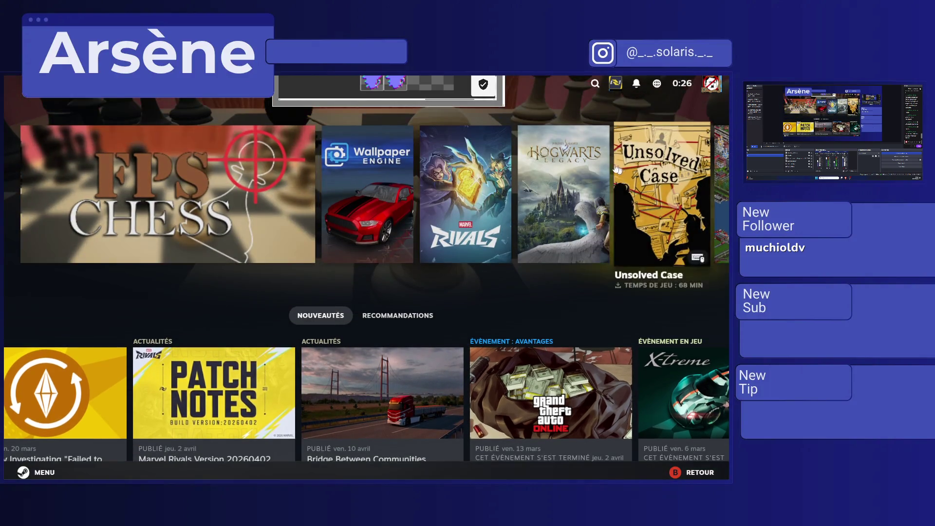
# Step: Search 'ast', open the aseprite game page, and launch it
pyautogui.click(13, 83)
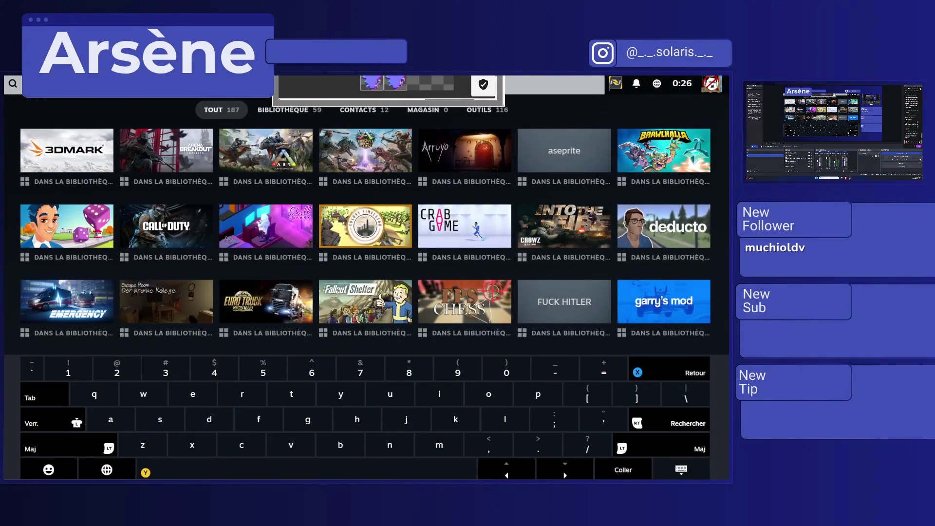
pyautogui.write('ast')
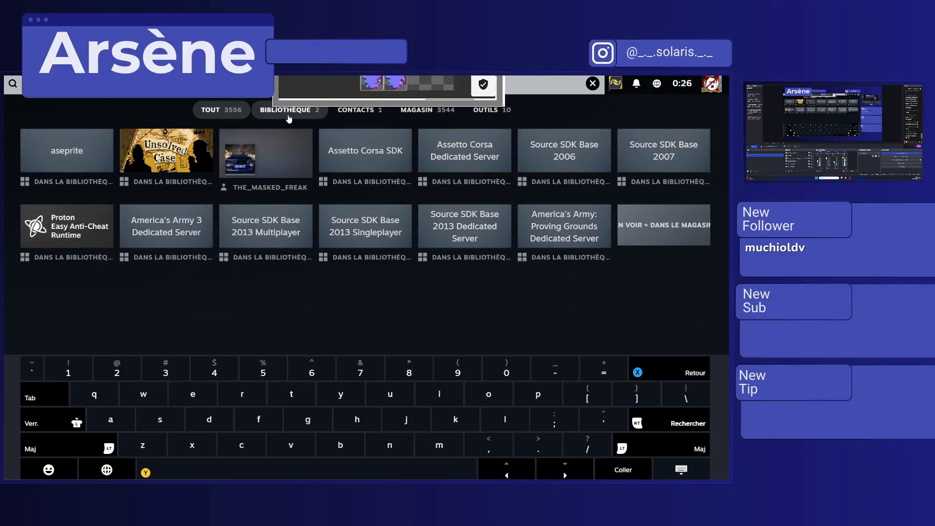
pyautogui.click(79, 156)
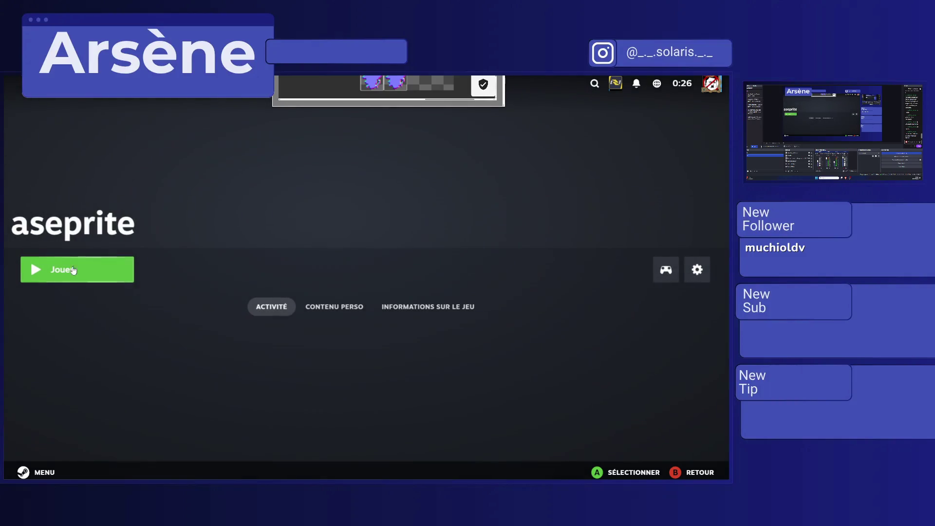
pyautogui.click(68, 276)
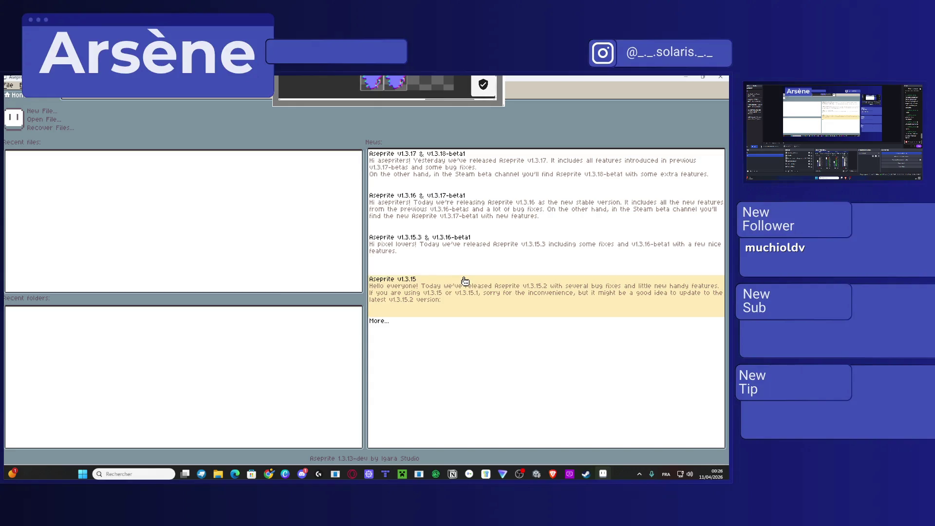
# Step: Drag the Recent files/News splitter right to widen the Recent files panel
pyautogui.moveTo(365, 255)
pyautogui.mouseDown()
pyautogui.moveTo(418, 255)
pyautogui.moveTo(403, 269)
pyautogui.mouseUp()
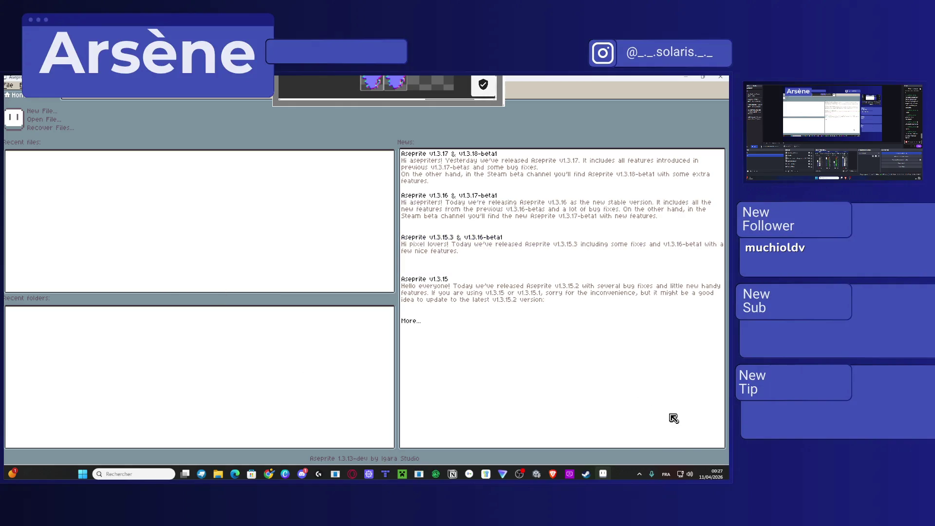
# Step: Switch the Windows sound output to the Realtek speakers from Quick Settings
pyautogui.press('super')
pyautogui.click(693, 472)
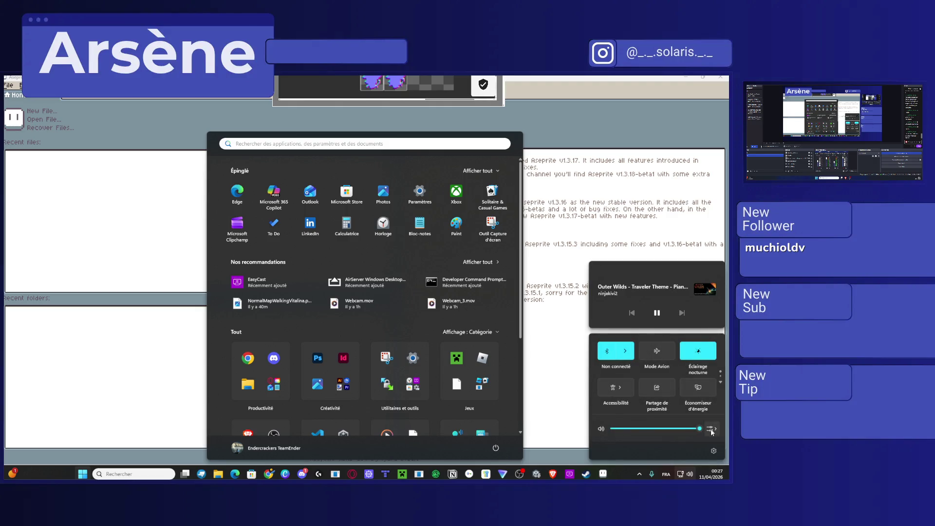
pyautogui.click(715, 429)
pyautogui.click(647, 371)
pyautogui.click(633, 313)
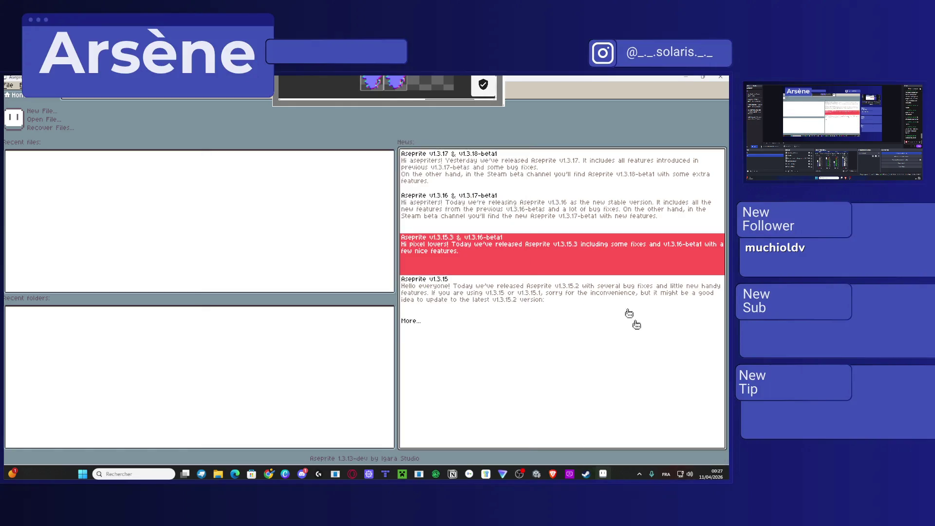
# Step: Recheck the sound output list, close it, and open Aseprite's File menu
pyautogui.click(687, 474)
pyautogui.click(715, 428)
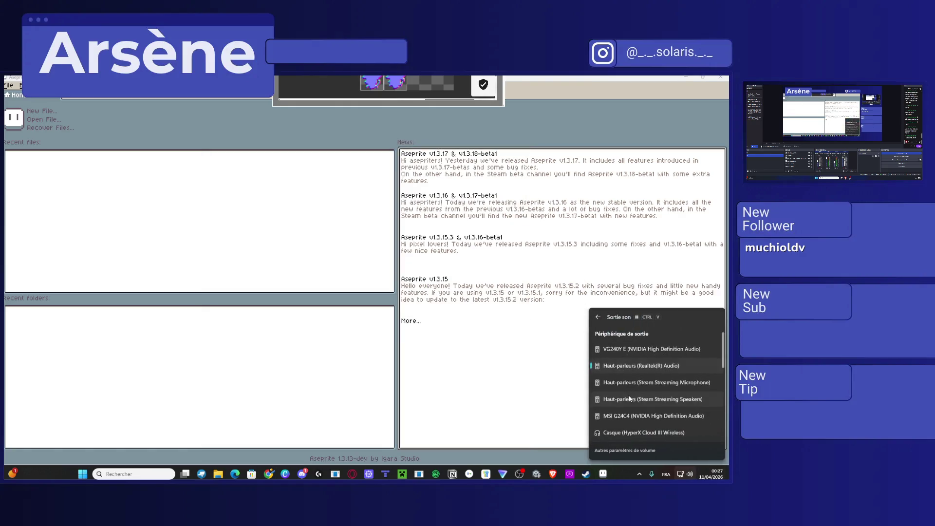
pyautogui.click(491, 364)
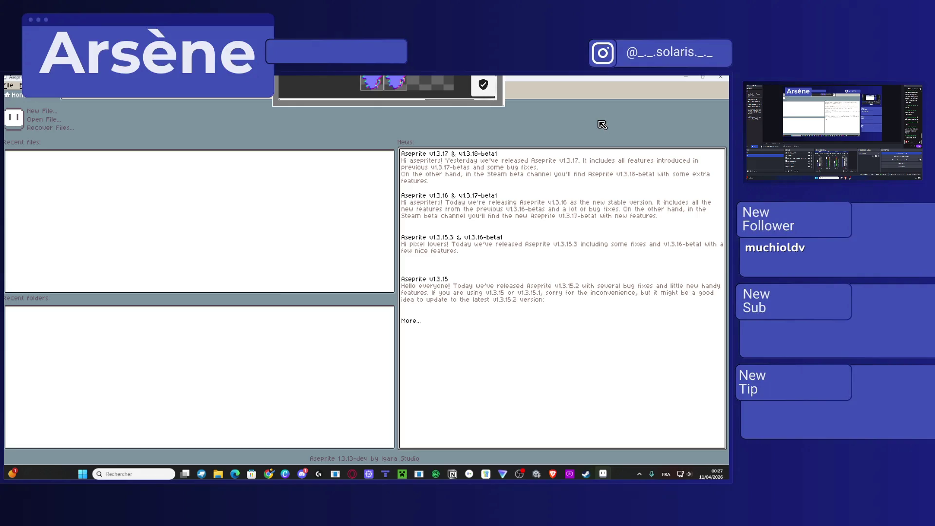
pyautogui.click(7, 88)
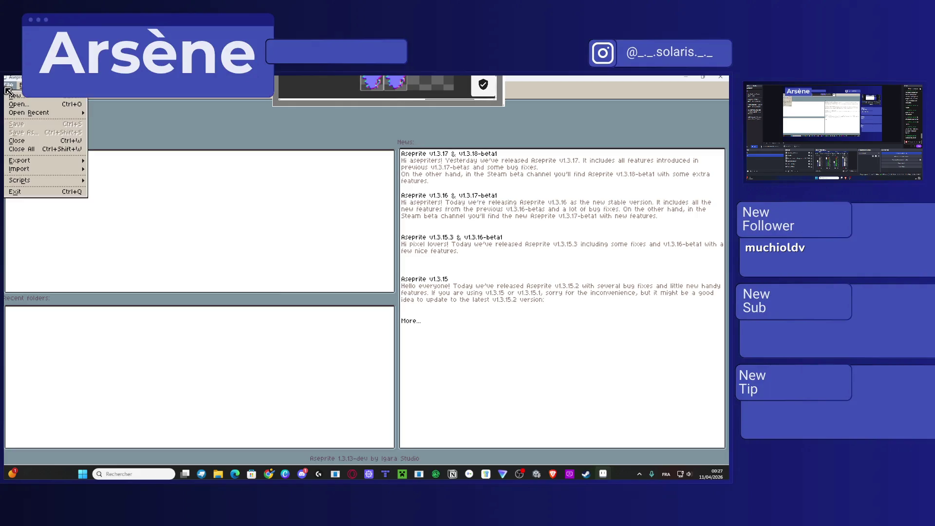
# Step: Create a new 32x32 sprite and draw a white hooked stroke near its top centre
pyautogui.click(34, 98)
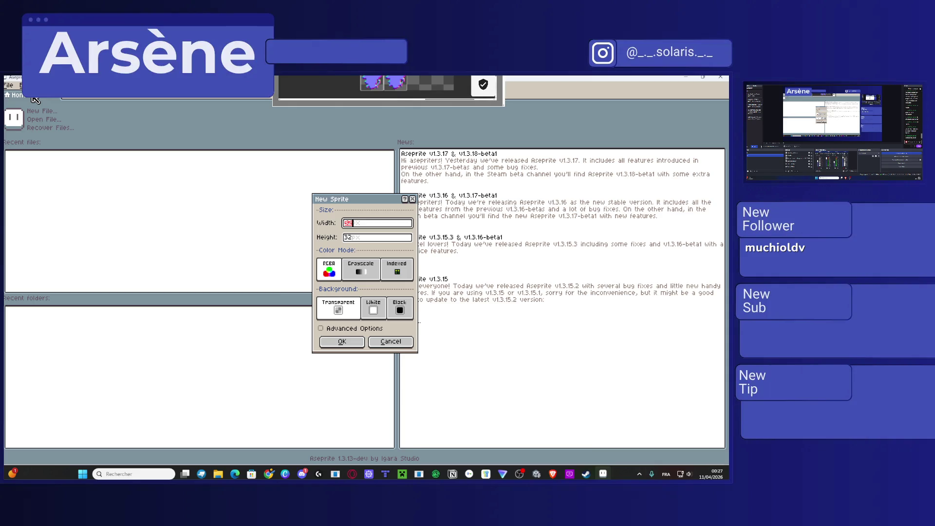
pyautogui.click(356, 343)
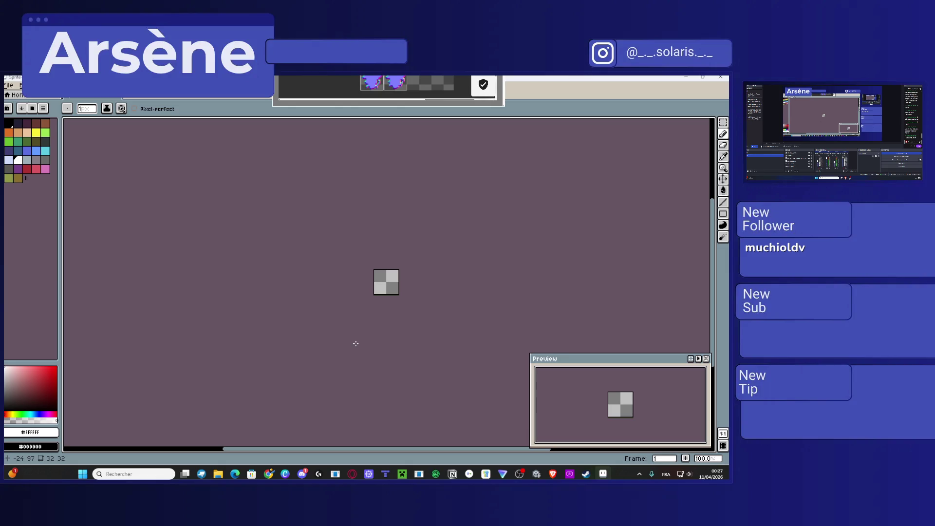
pyautogui.scroll(8, 382, 247)
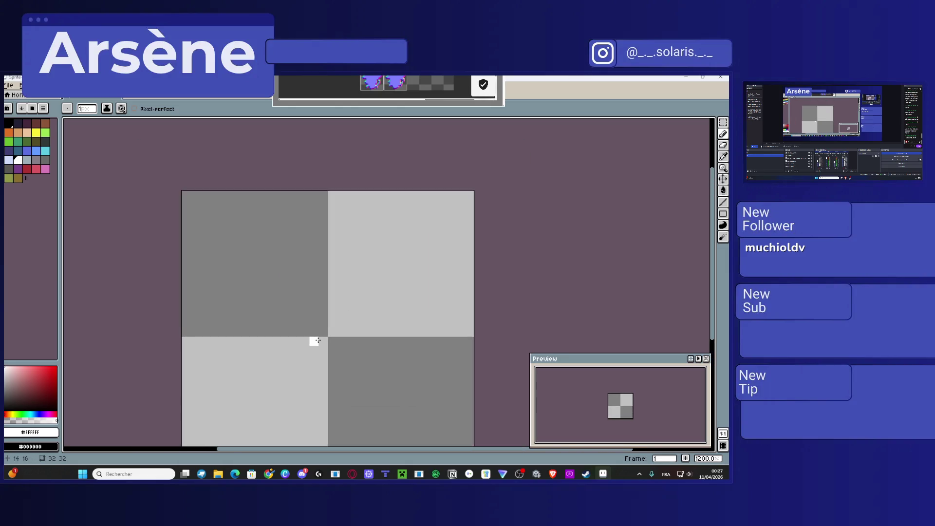
pyautogui.scroll(-2, 317, 340)
pyautogui.moveTo(315, 292)
pyautogui.mouseDown()
pyautogui.moveTo(316, 329)
pyautogui.moveTo(332, 283)
pyautogui.moveTo(322, 312)
pyautogui.moveTo(328, 309)
pyautogui.mouseUp()
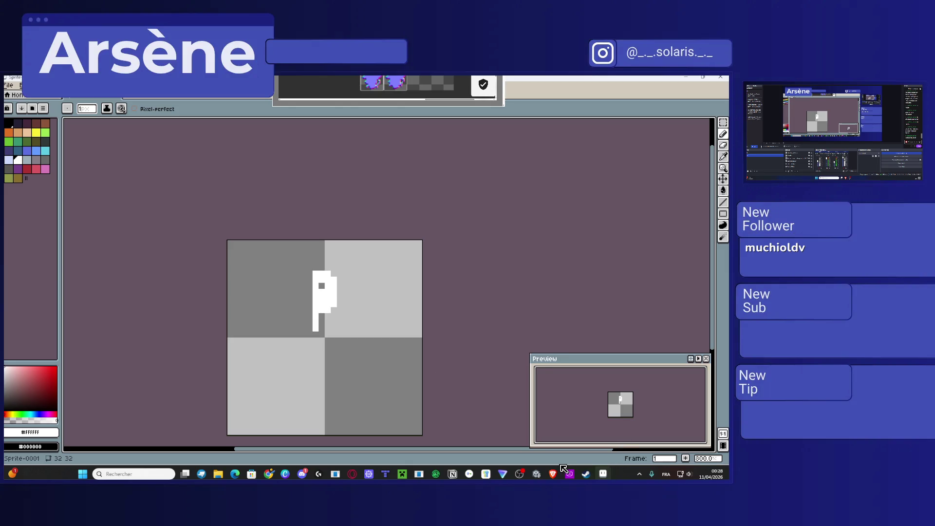
# Step: Quit the running Aseprite from Steam and confirm the quit
pyautogui.press('super')
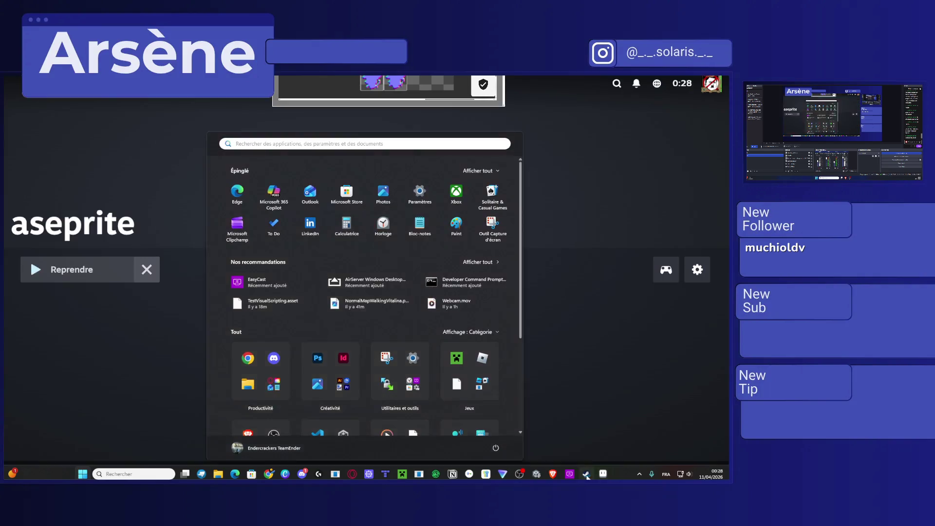
pyautogui.click(587, 475)
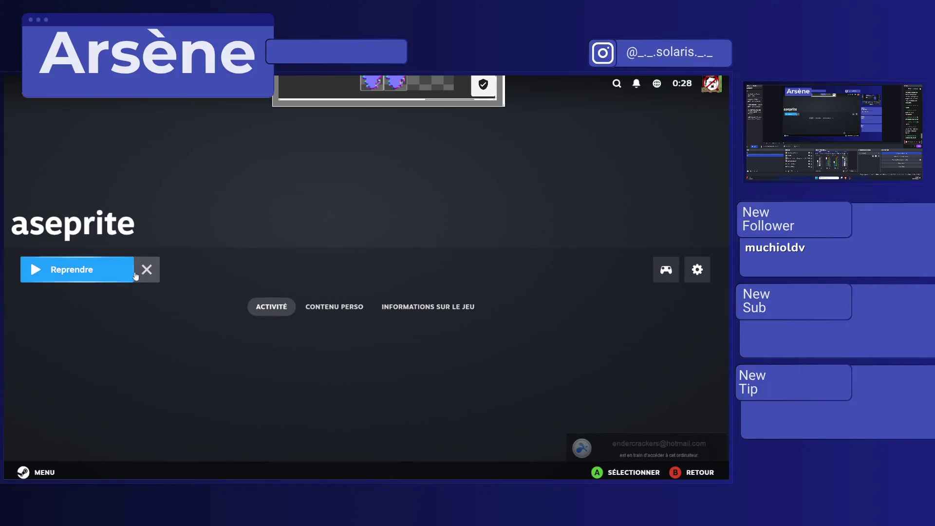
pyautogui.click(152, 268)
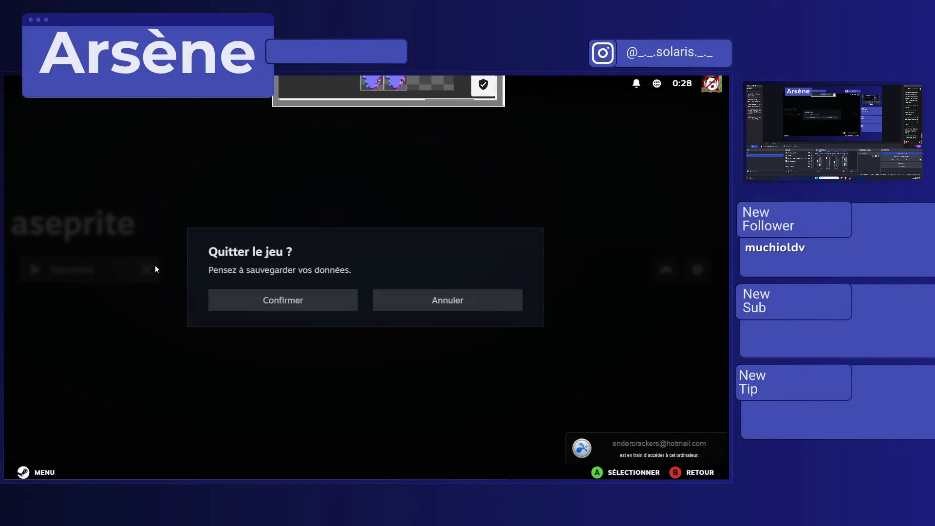
pyautogui.click(313, 305)
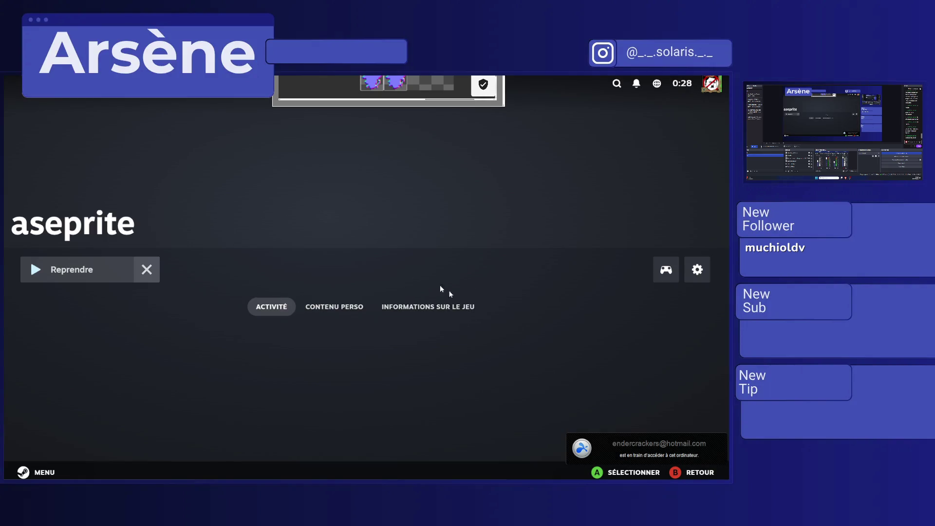
# Step: Open the Big Picture power options and choose to stop streaming to the iPad
pyautogui.hotkey('ctrl', 'f')
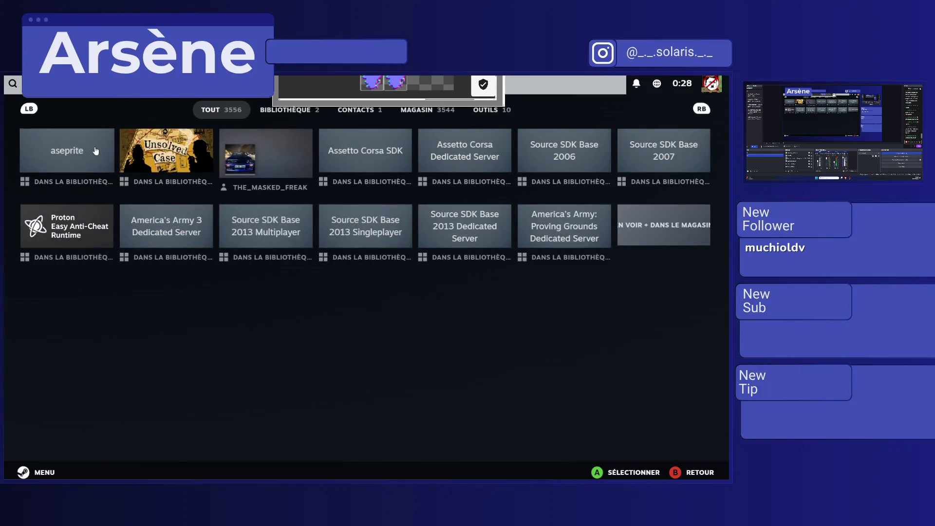
pyautogui.press('super')
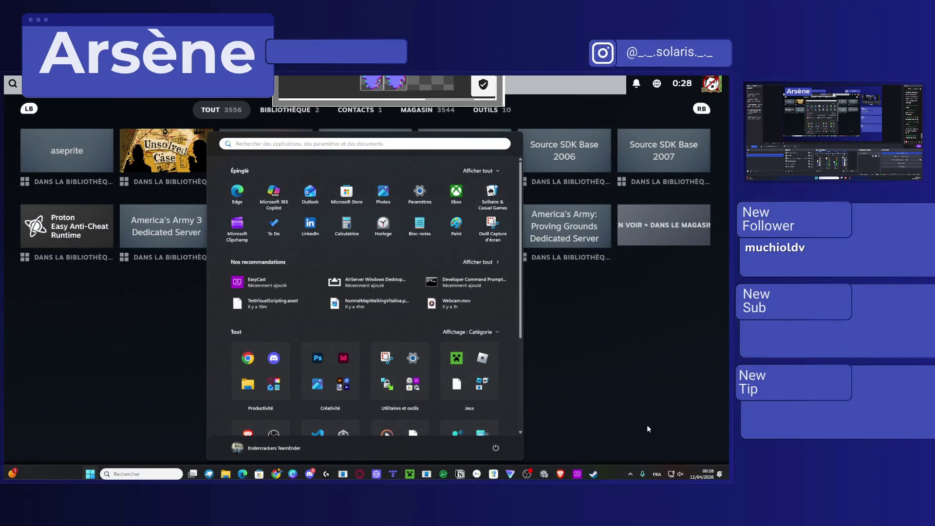
pyautogui.press('super')
pyautogui.click(25, 471)
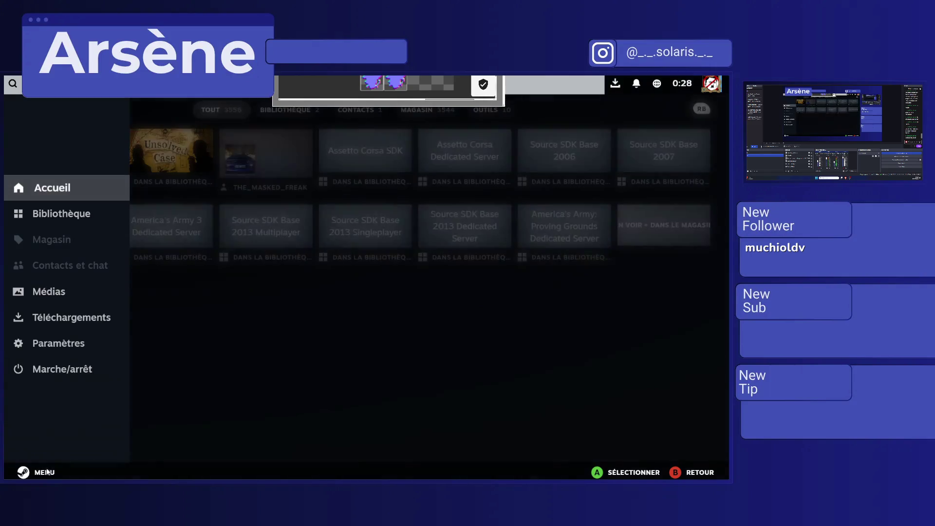
pyautogui.click(55, 369)
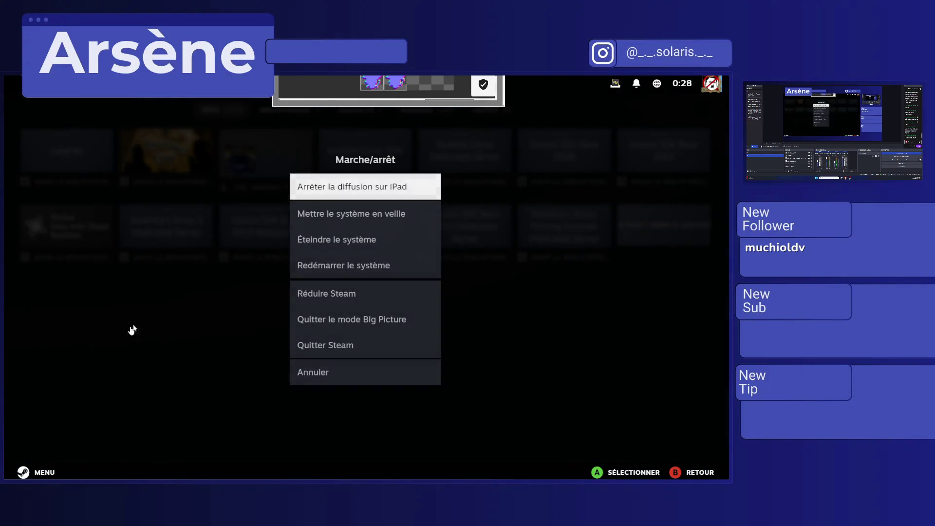
pyautogui.click(366, 196)
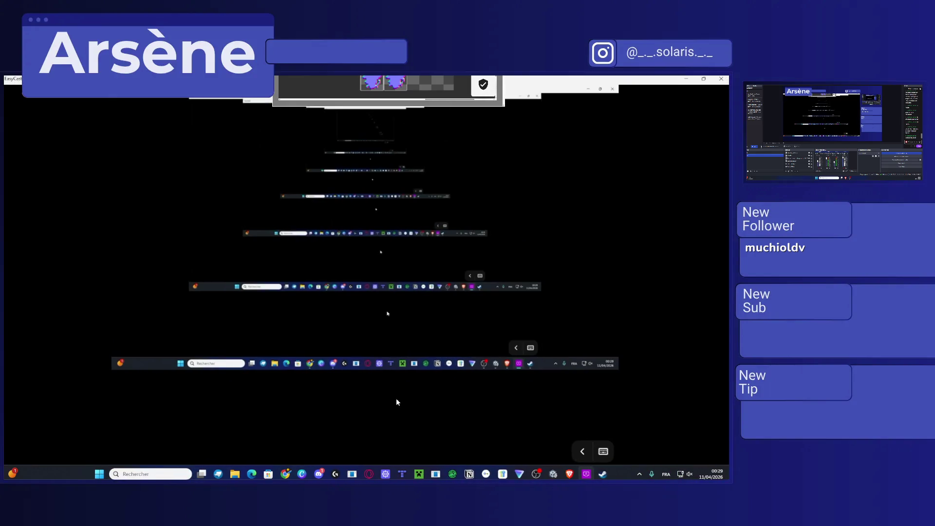
# Step: Wait for streaming to end and Aseprite's Home screen to appear
pyautogui.moveTo(569, 474)
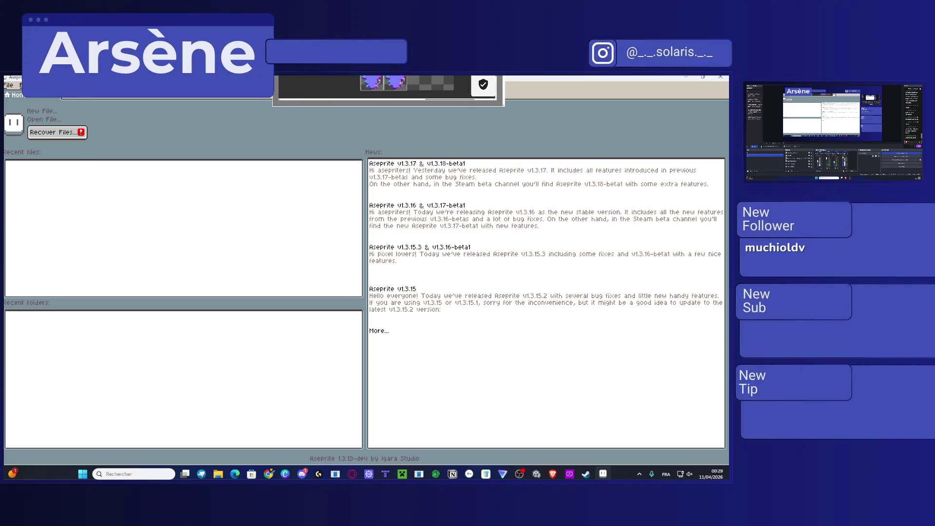
# Step: Create a new 32x32 sprite through the File menu with default settings
pyautogui.hotkey('alt', 'f')
pyautogui.press('Return')
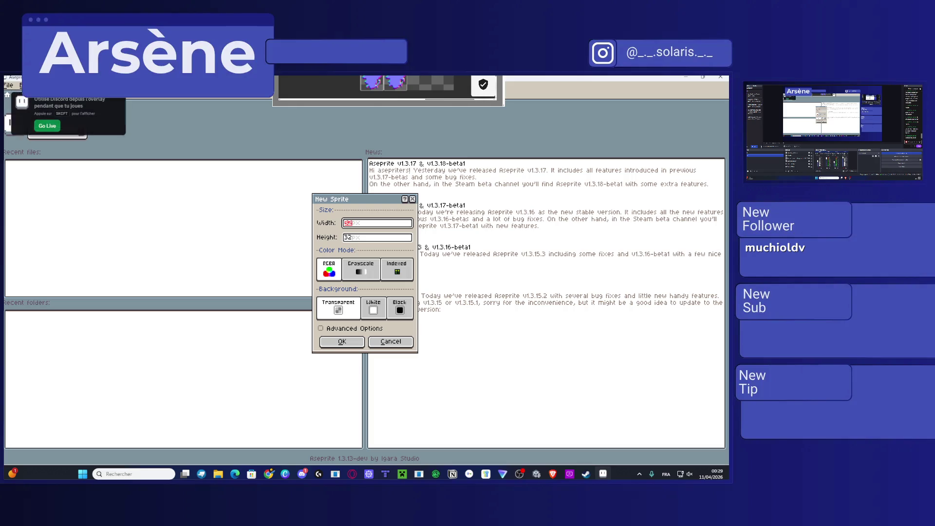
pyautogui.press('Return')
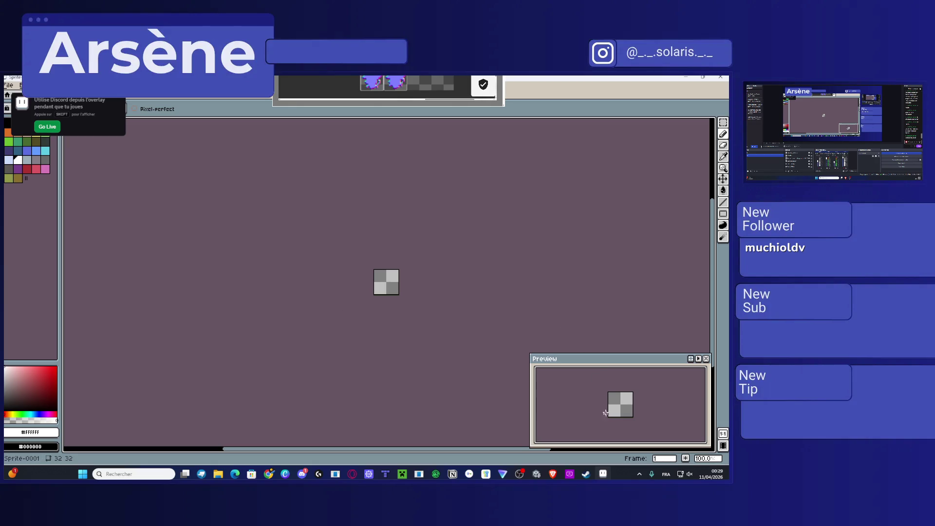
# Step: Zoom into the canvas and paint a white jagged shape across the upper-left
pyautogui.click(685, 474)
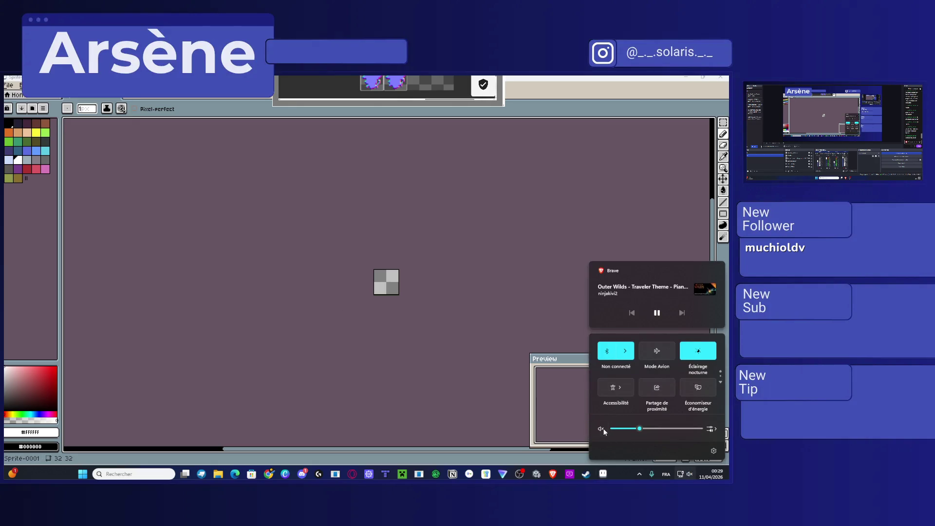
pyautogui.click(536, 337)
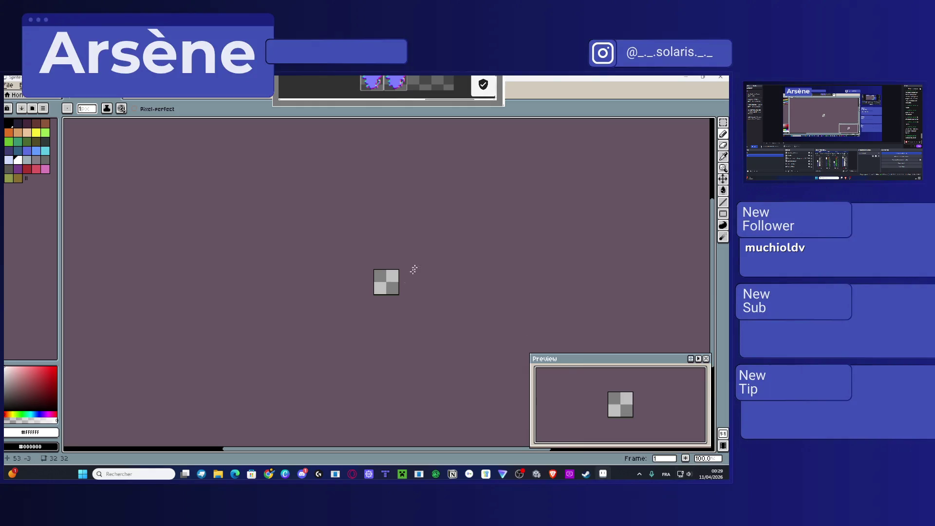
pyautogui.scroll(8, 414, 269)
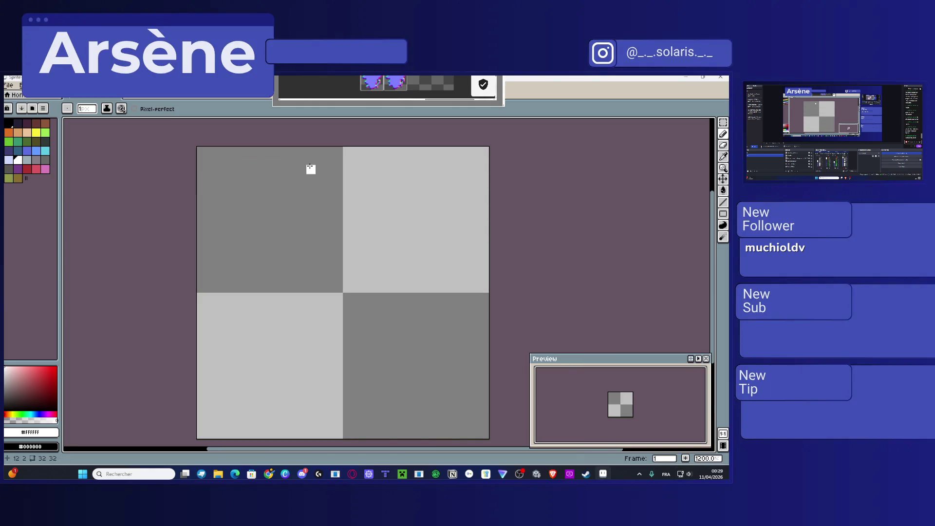
pyautogui.moveTo(266, 195)
pyautogui.mouseDown()
pyautogui.moveTo(273, 224)
pyautogui.moveTo(285, 196)
pyautogui.moveTo(365, 217)
pyautogui.moveTo(347, 215)
pyautogui.moveTo(351, 194)
pyautogui.moveTo(375, 188)
pyautogui.mouseUp()
# Step: Fill the gap in the white shape and add a thick vertical handle below it
pyautogui.moveTo(302, 209)
pyautogui.mouseDown()
pyautogui.moveTo(336, 183)
pyautogui.moveTo(292, 215)
pyautogui.mouseUp()
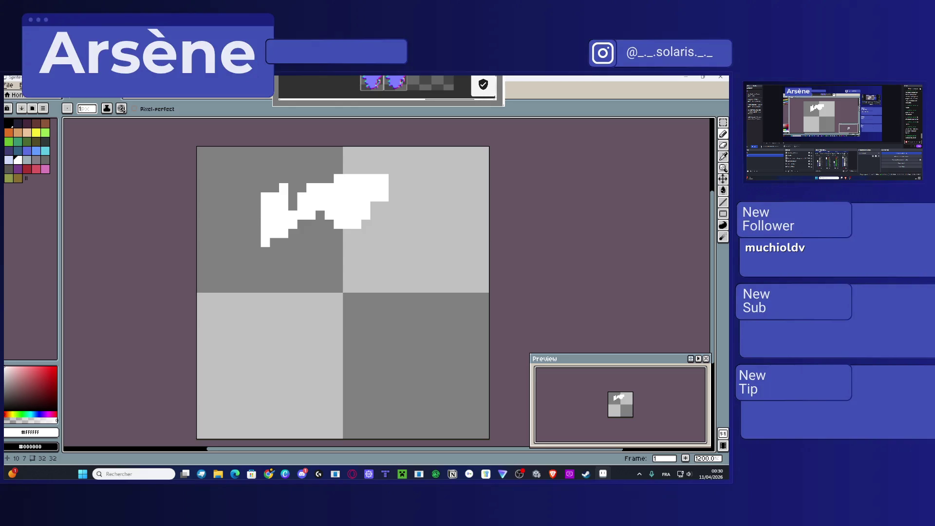
pyautogui.moveTo(320, 233); pyautogui.dragTo(320, 288)
pyautogui.moveTo(330, 224); pyautogui.dragTo(329, 306)
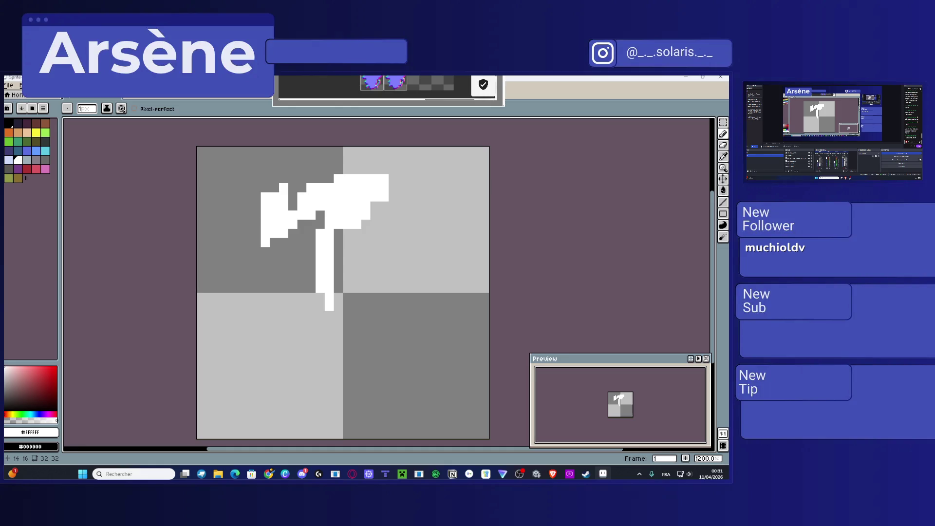